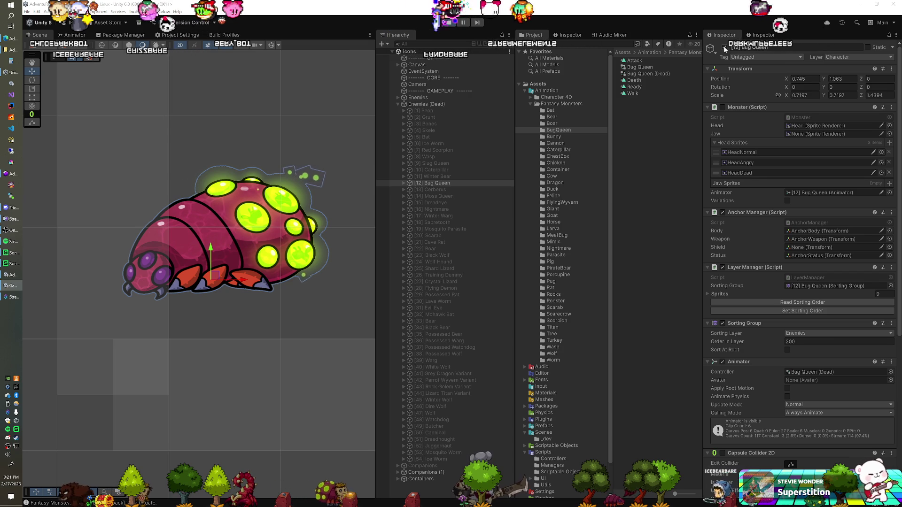
# Carry the Bug Queen's play-mode transform into edit mode: position 0.745, 1.063, scale 0.7197.
pyautogui.rightClick(737, 69)
pyautogui.moveTo(788, 117)
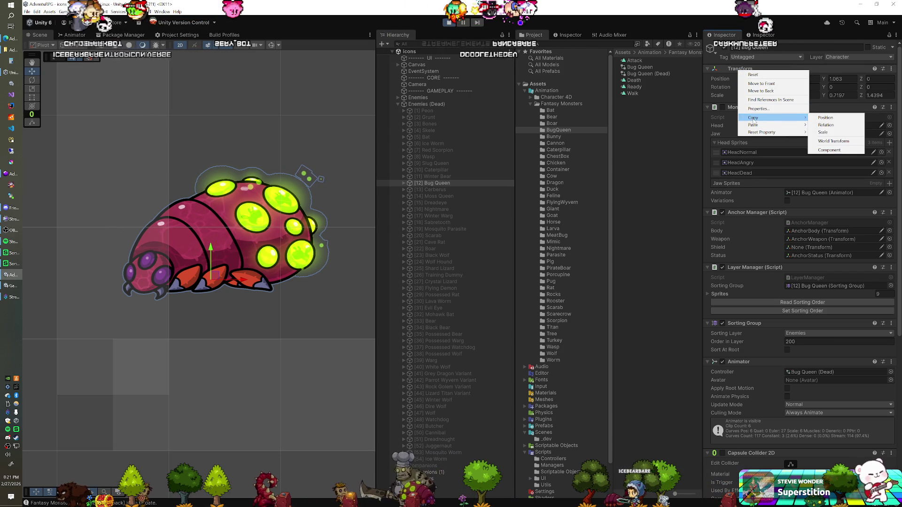
pyautogui.click(817, 151)
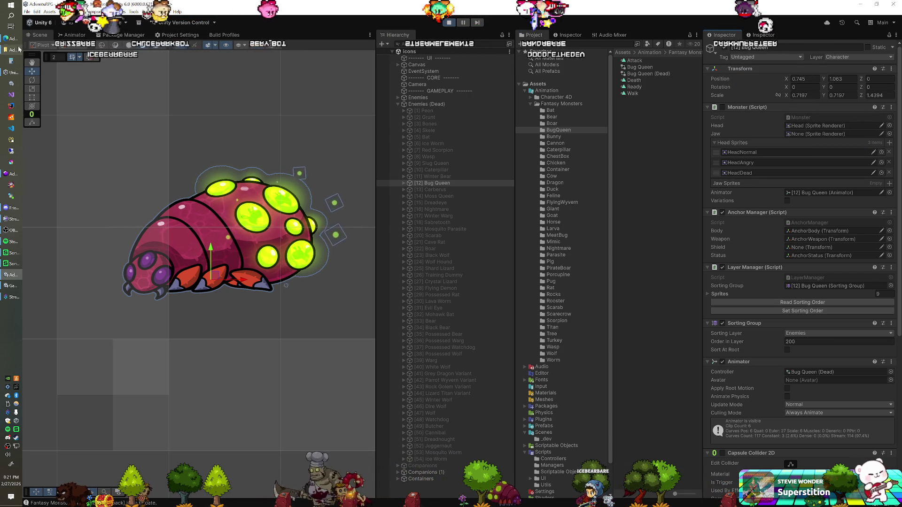
pyautogui.click(21, 49)
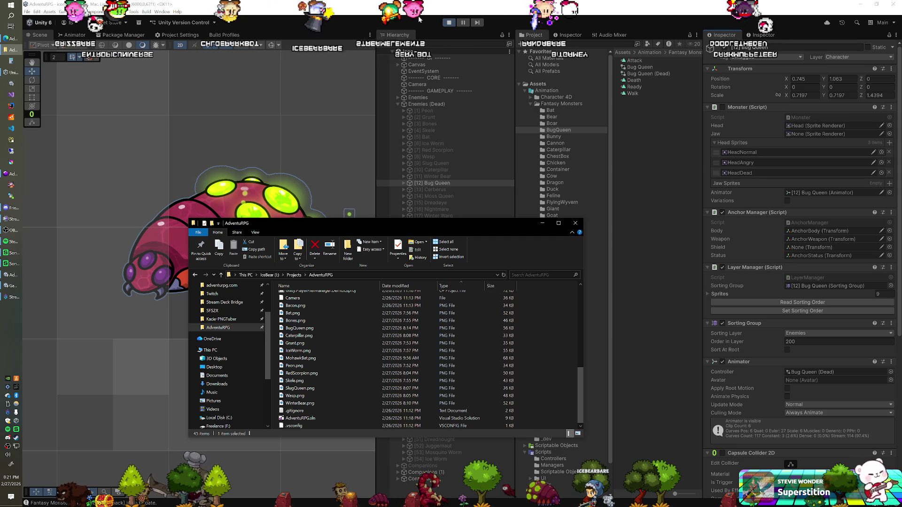
pyautogui.click(448, 22)
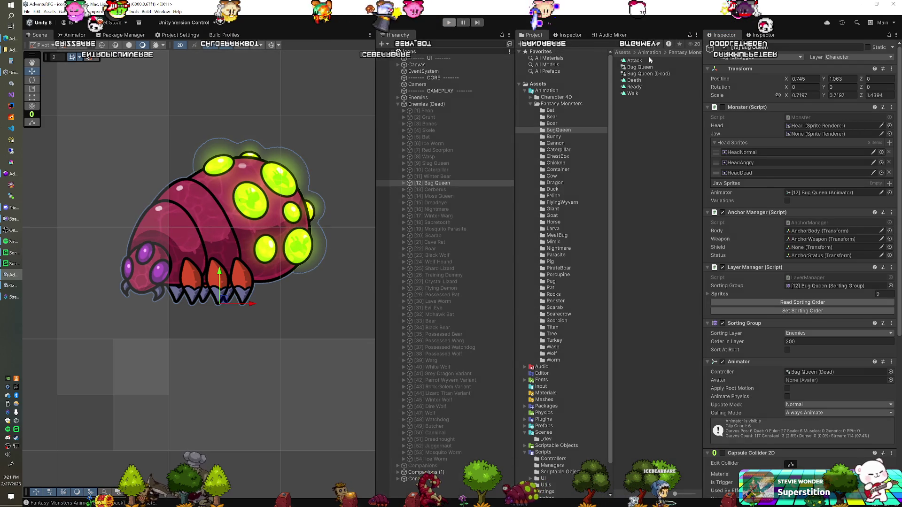
pyautogui.rightClick(734, 91)
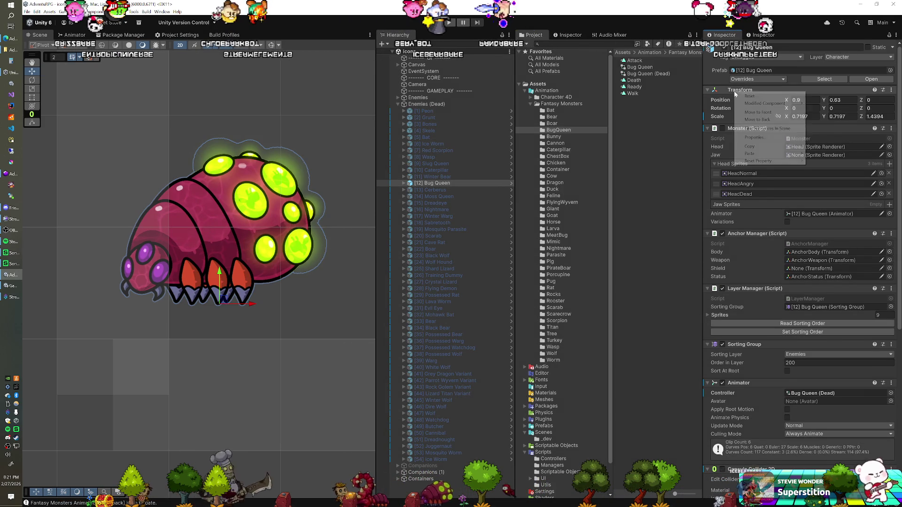
pyautogui.moveTo(774, 154)
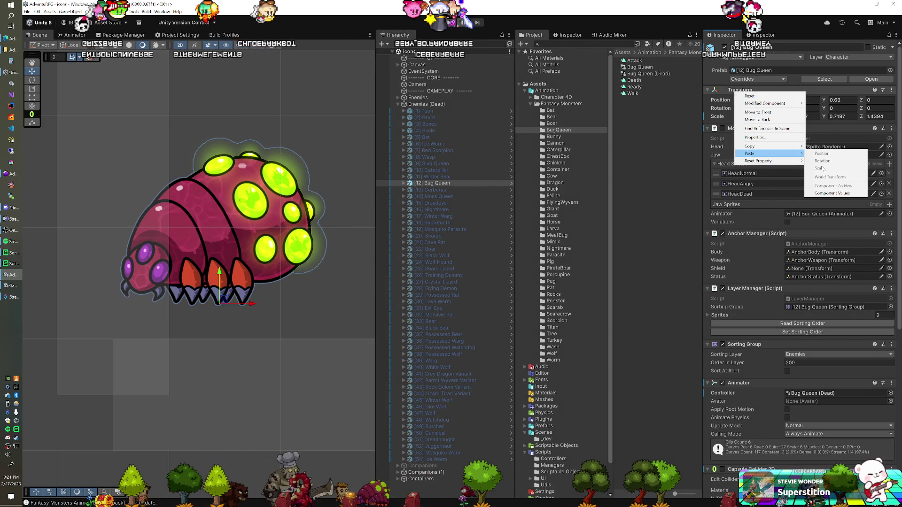
pyautogui.click(829, 193)
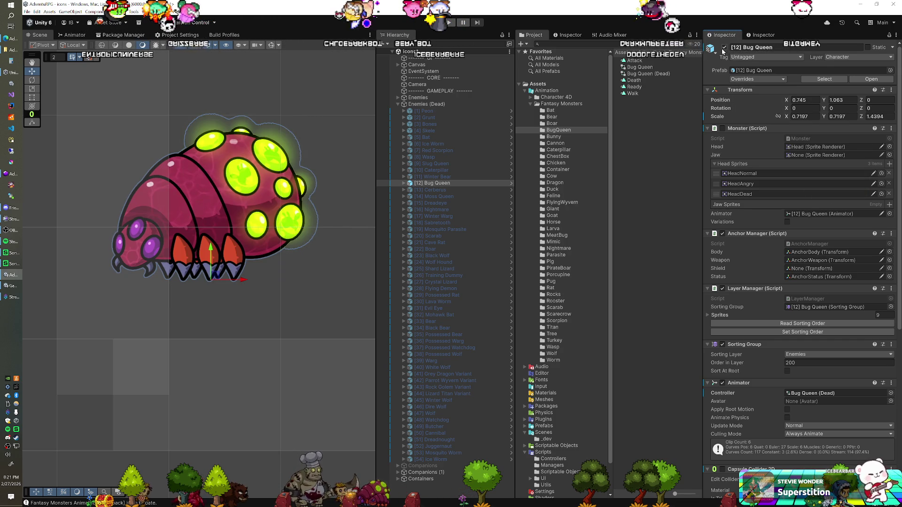
# Activate Cerberus, enable its Animator, and duplicate the Nightmare controller as Nightmare (Dead).
pyautogui.click(451, 189)
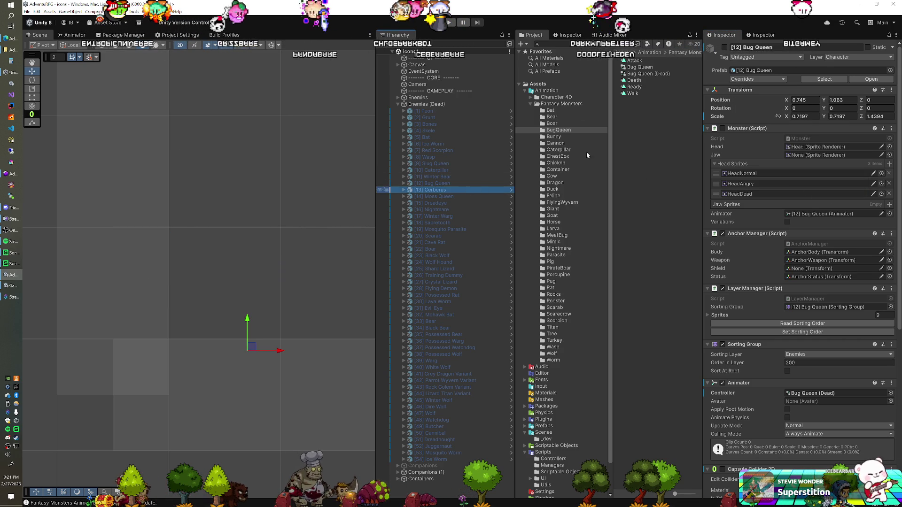
pyautogui.click(724, 47)
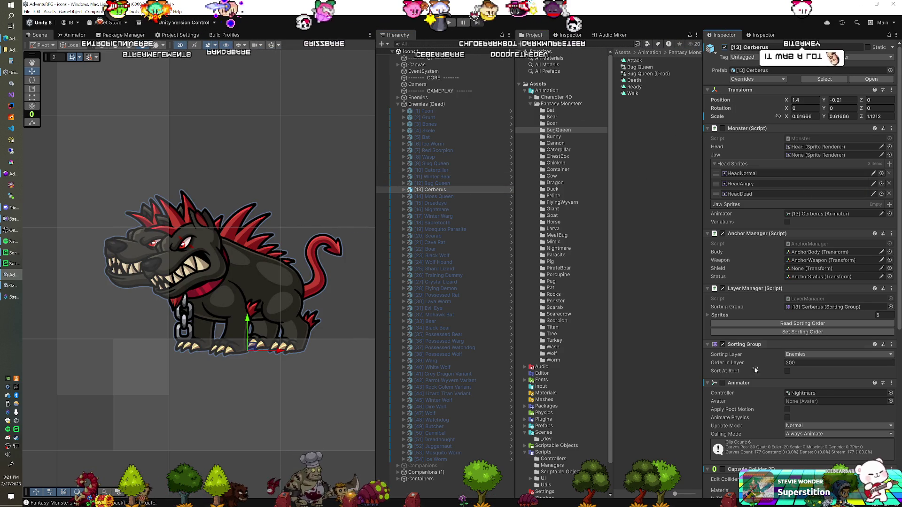
pyautogui.click(803, 393)
pyautogui.click(722, 382)
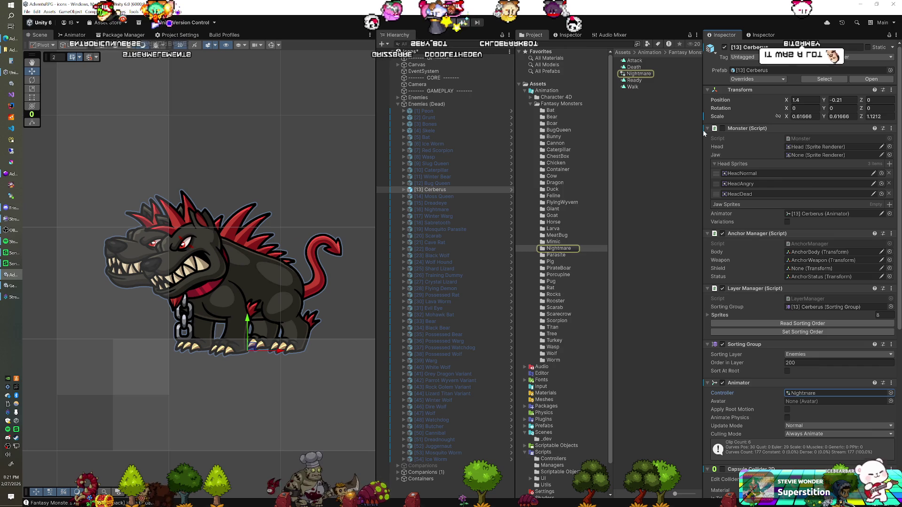
pyautogui.click(638, 73)
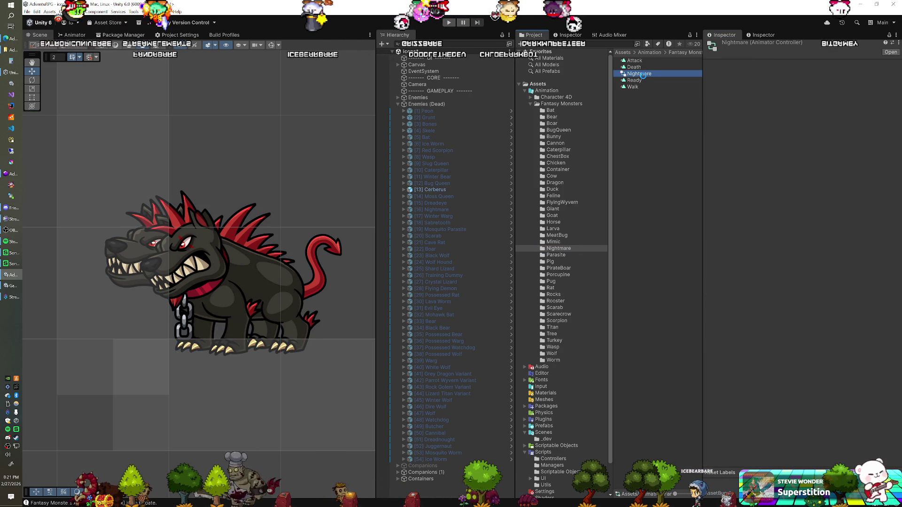
pyautogui.hotkey('ctrl', 'd')
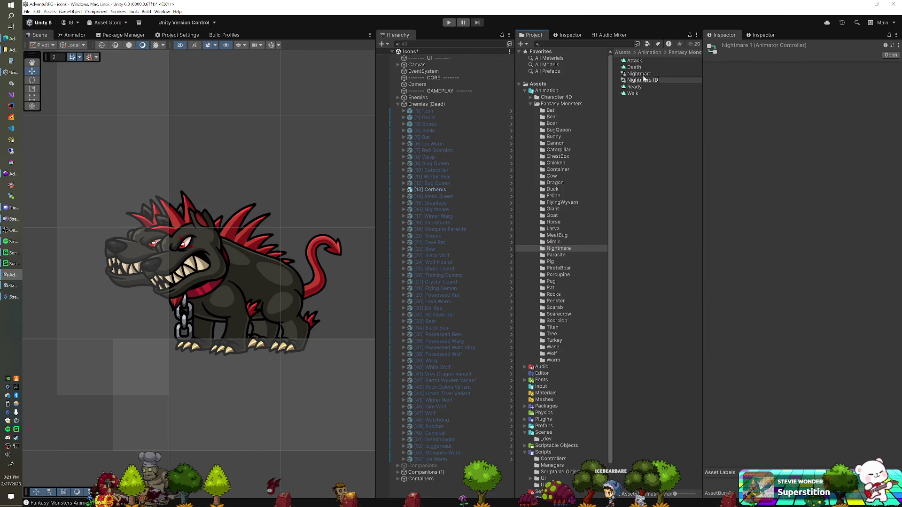
pyautogui.write('Nightmare (Dead)')
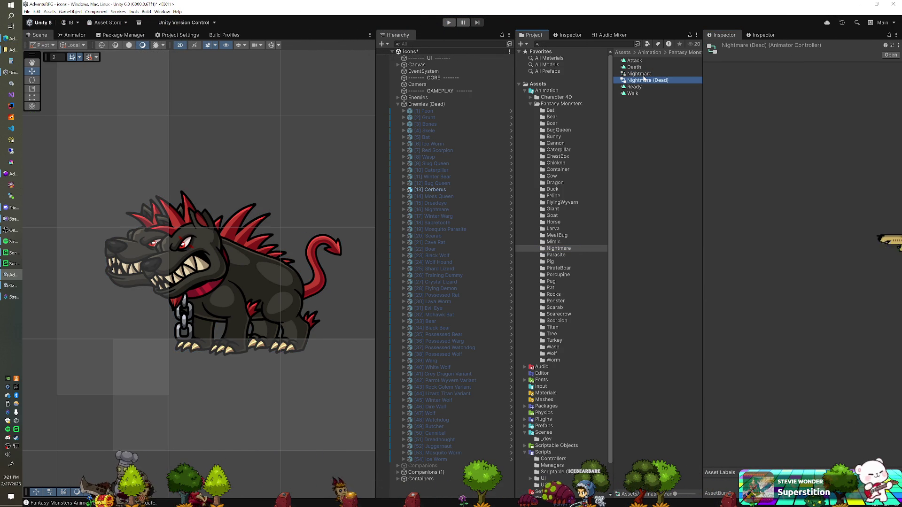
# Assign Nightmare (Dead) as Cerberus's controller and set its State parameter to 9.
pyautogui.click(441, 190)
pyautogui.moveTo(659, 82); pyautogui.dragTo(817, 394)
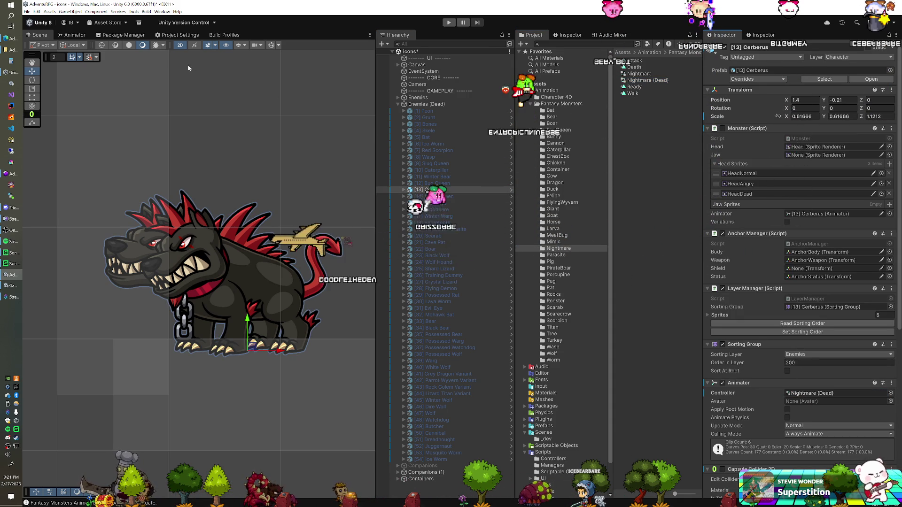
pyautogui.click(71, 35)
pyautogui.click(80, 84)
pyautogui.write('9')
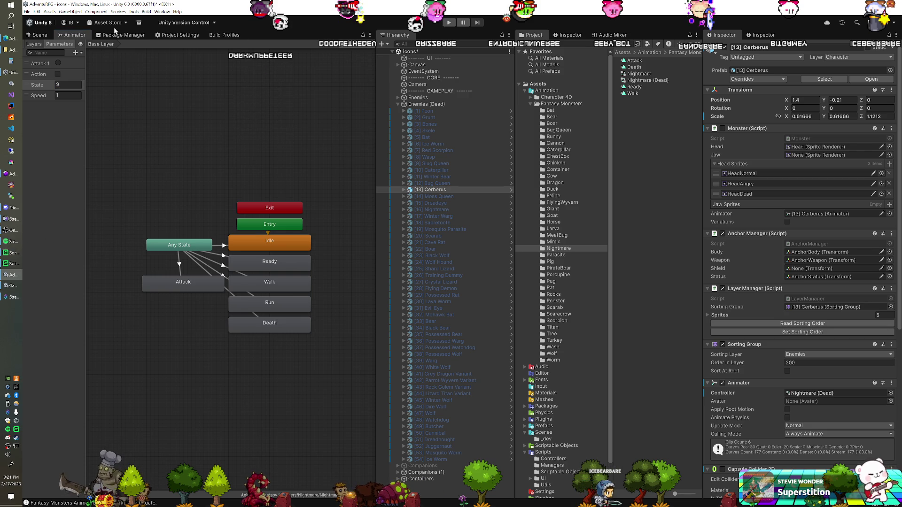
pyautogui.click(42, 36)
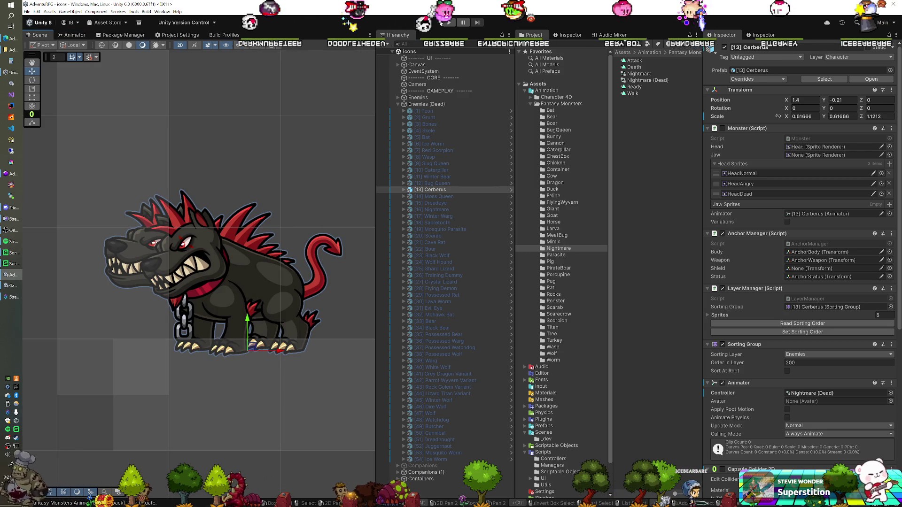
pyautogui.hotkey('ctrl', 'p')
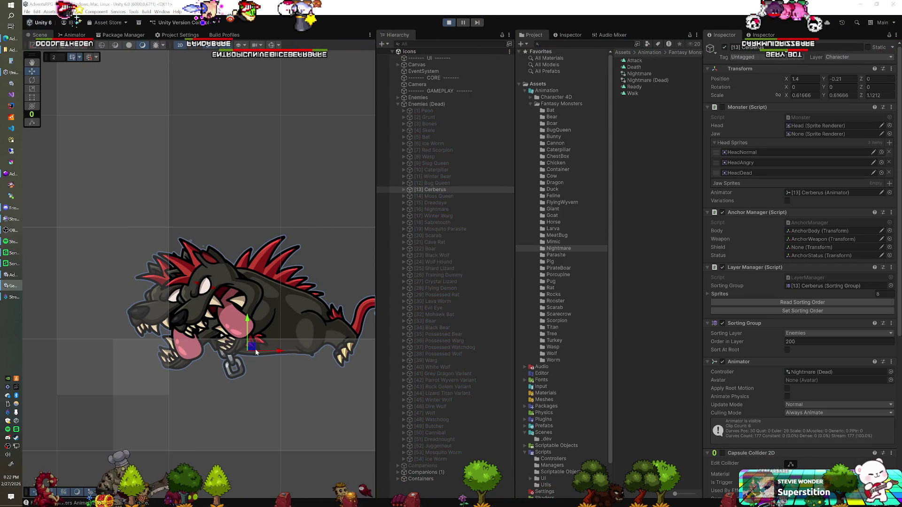
pyautogui.moveTo(252, 350); pyautogui.dragTo(243, 298)
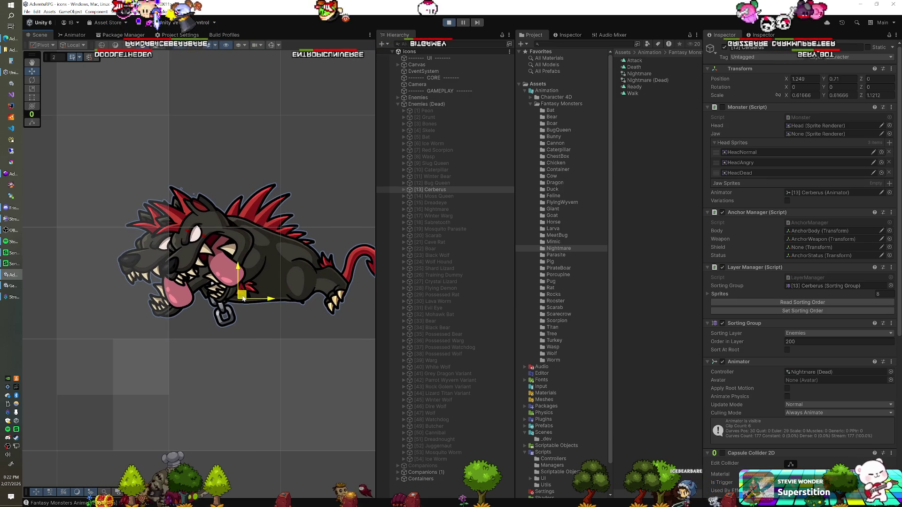
pyautogui.press('r')
pyautogui.moveTo(238, 298)
pyautogui.mouseDown()
pyautogui.moveTo(234, 308)
pyautogui.moveTo(241, 290)
pyautogui.moveTo(234, 286)
pyautogui.mouseUp()
pyautogui.press('w')
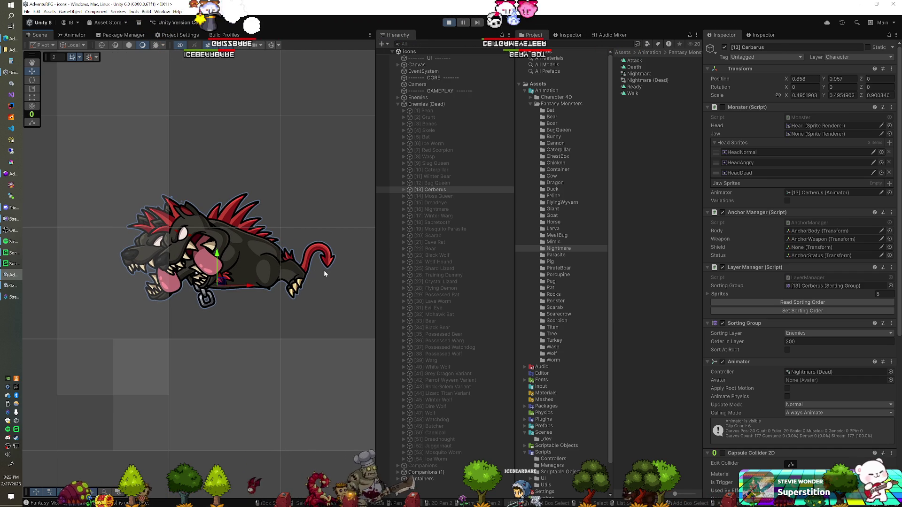
pyautogui.rightClick(738, 69)
pyautogui.moveTo(775, 117)
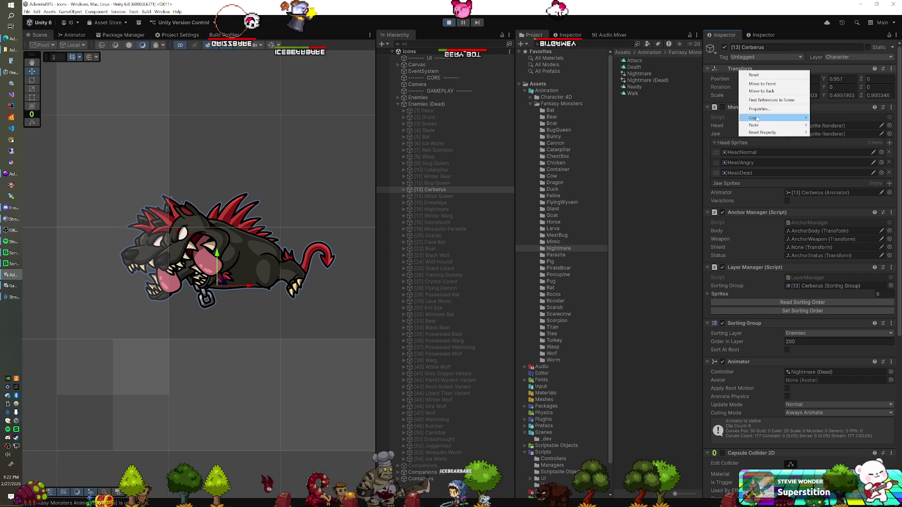
pyautogui.click(813, 141)
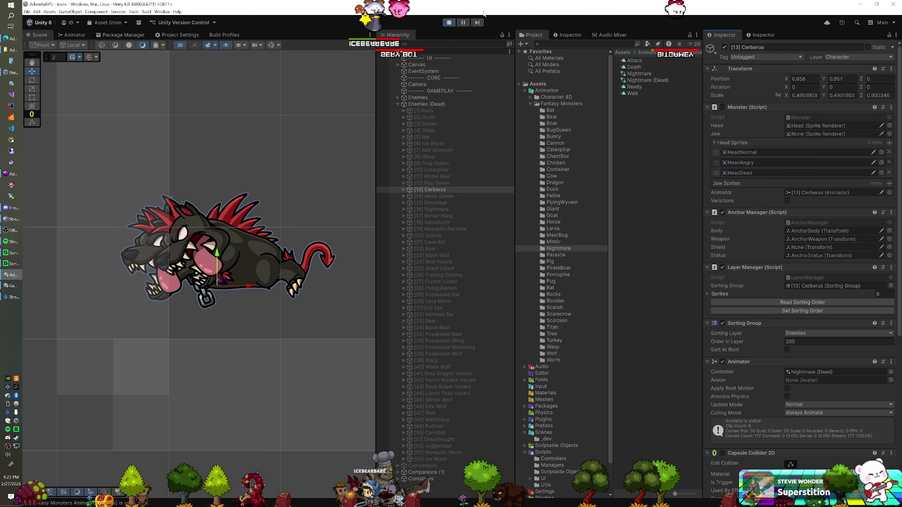
pyautogui.click(447, 23)
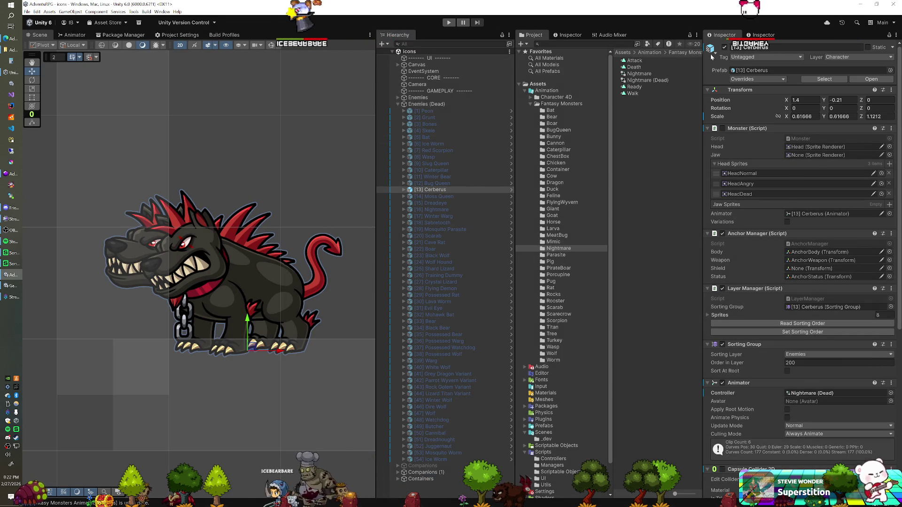
pyautogui.click(724, 47)
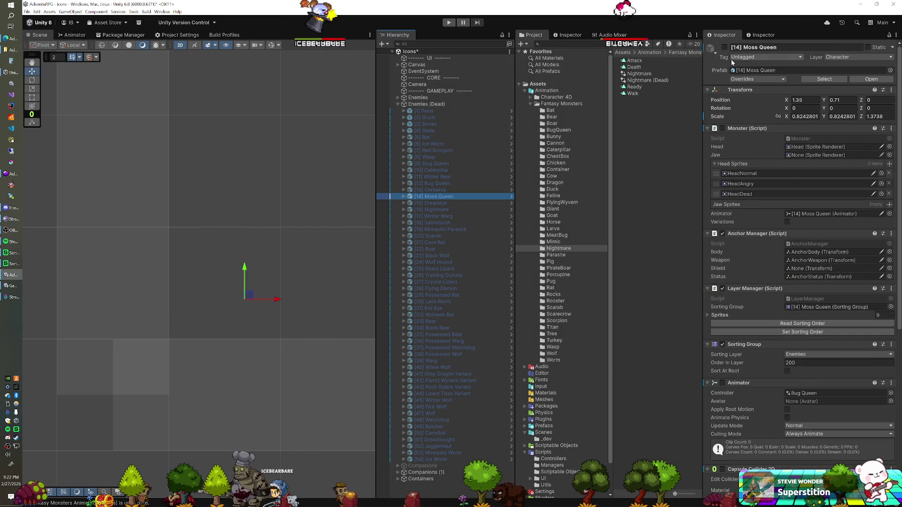
# Make Moss Queen active and run the scene to preview its dead pose.
pyautogui.click(724, 48)
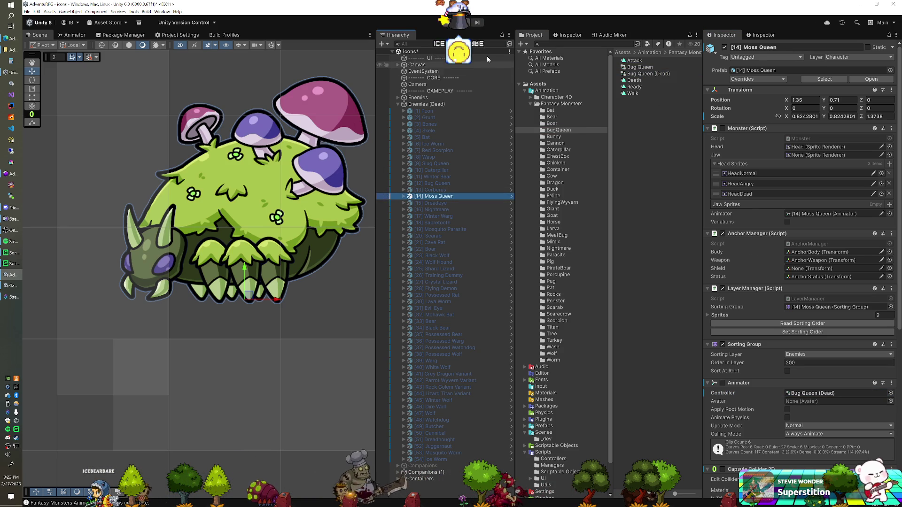
pyautogui.click(448, 23)
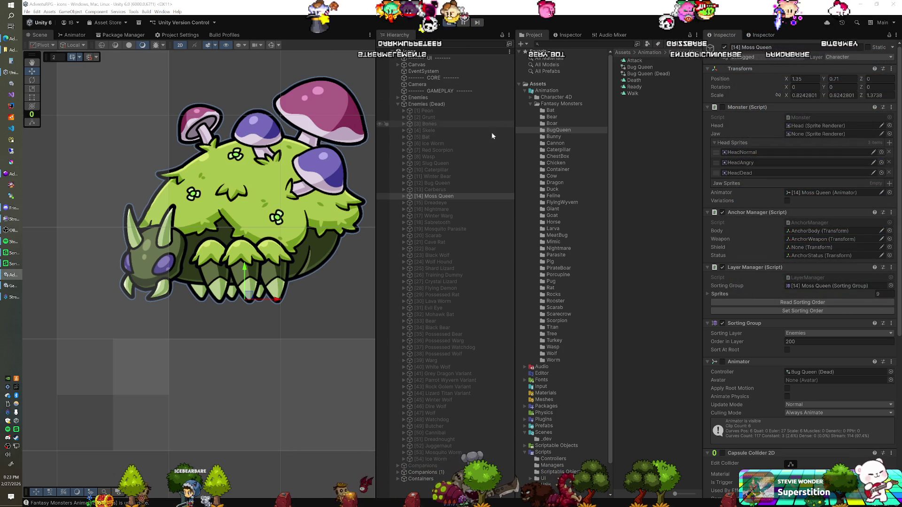
# Restart Play mode and drag the Moss Queen up and left to fit its dead pose.
pyautogui.click(448, 23)
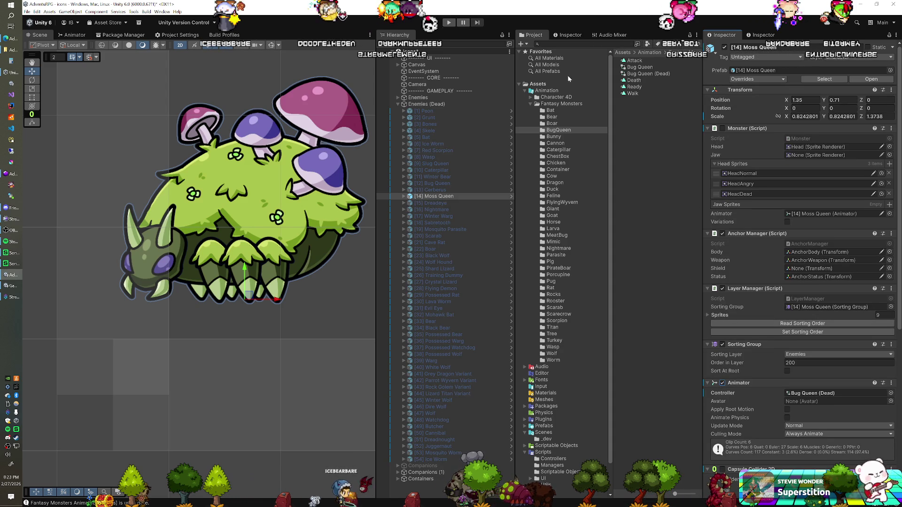
pyautogui.click(448, 22)
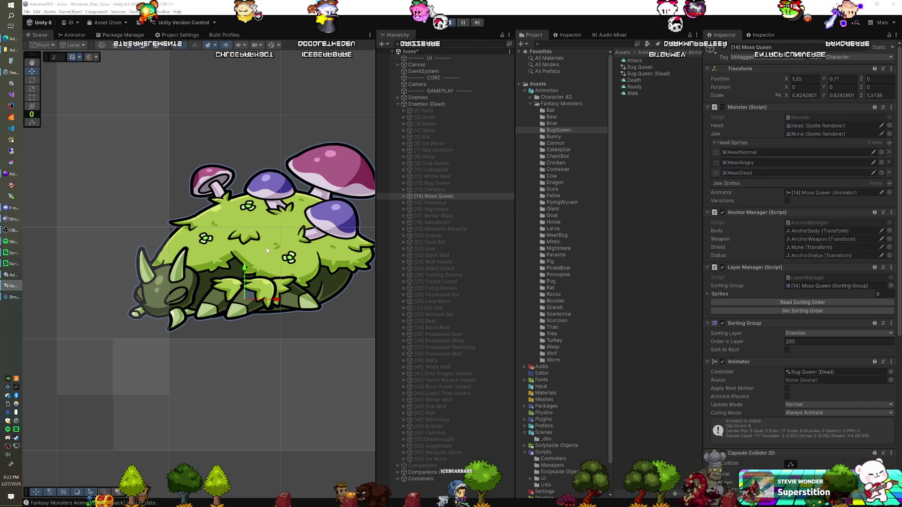
pyautogui.moveTo(253, 295); pyautogui.dragTo(242, 268)
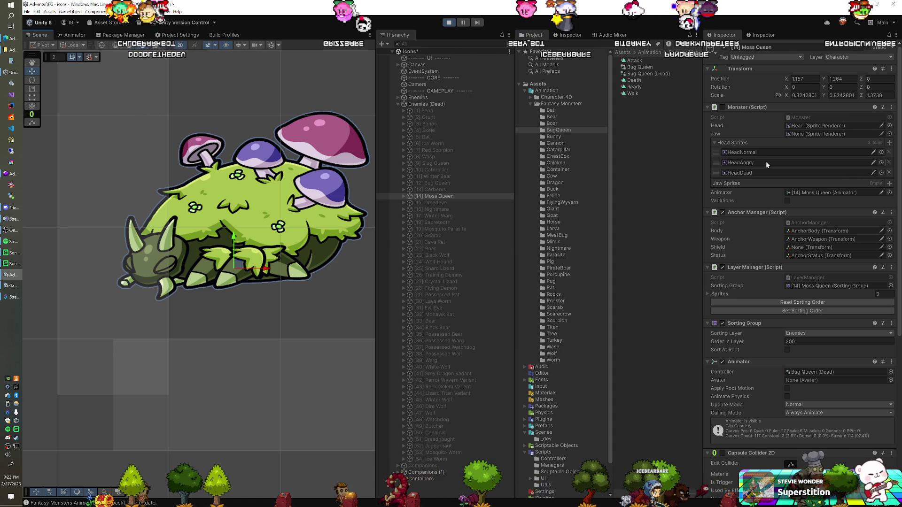
# Keep the Moss Queen's play-mode transform (1.157, 1.264) in edit mode, then rerun the scene.
pyautogui.rightClick(731, 70)
pyautogui.moveTo(765, 118)
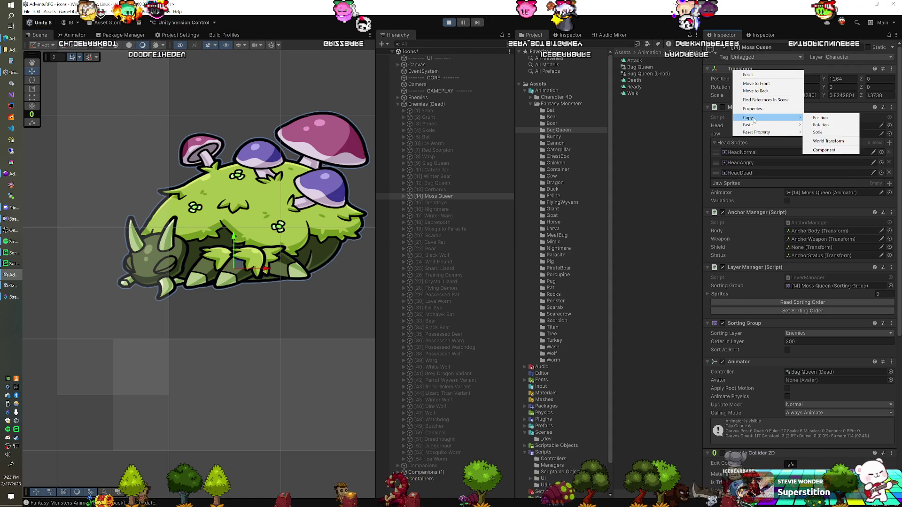
pyautogui.click(816, 151)
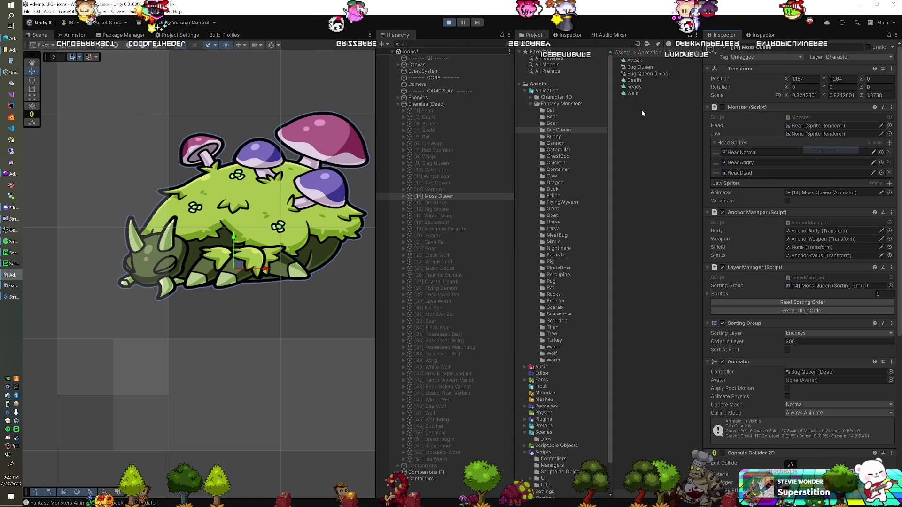
pyautogui.click(448, 23)
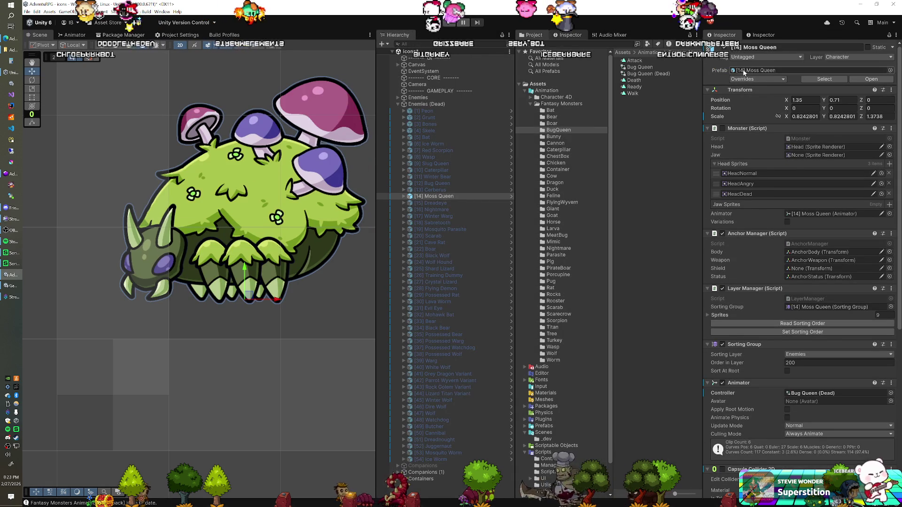
pyautogui.rightClick(739, 91)
pyautogui.moveTo(770, 148)
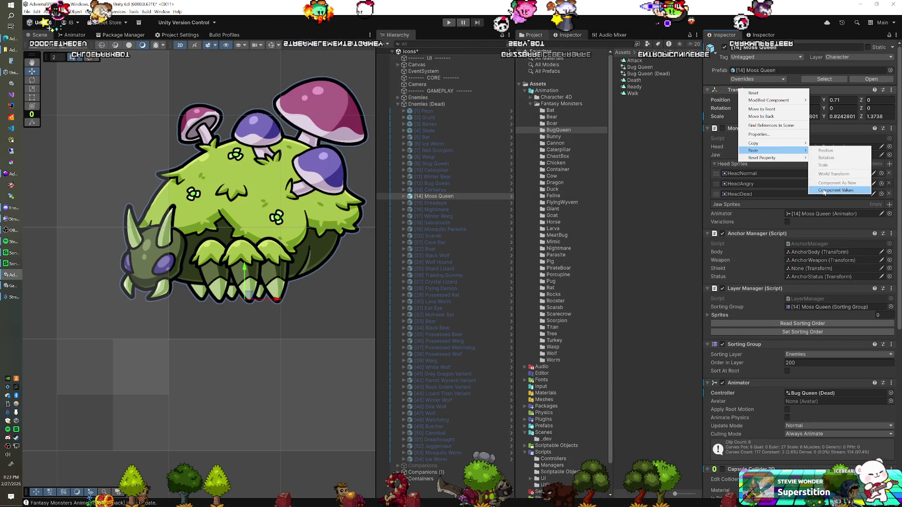
pyautogui.click(831, 150)
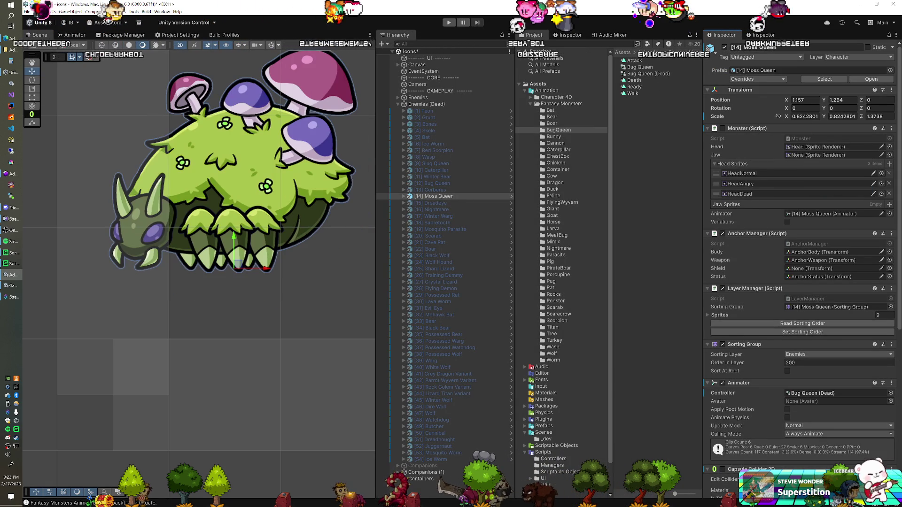
pyautogui.click(449, 22)
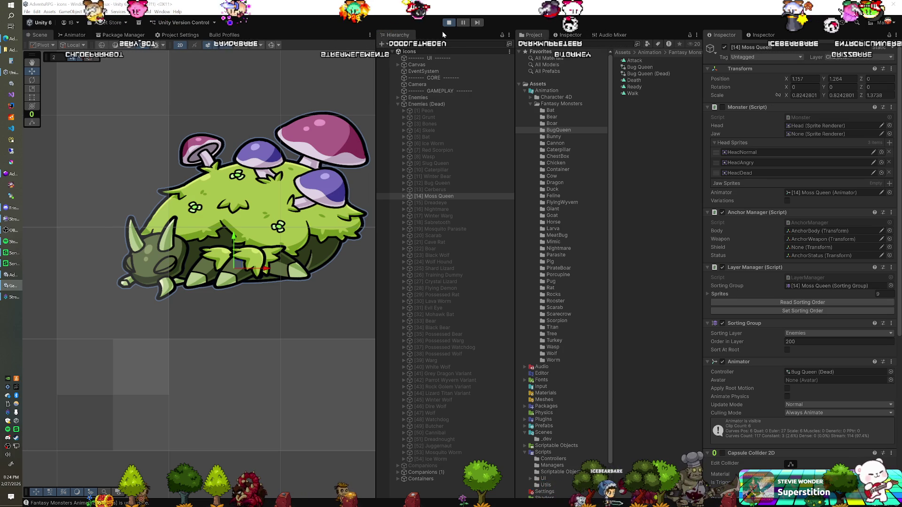
# Stop Play mode and deactivate the Moss Queen so it is hidden.
pyautogui.click(724, 47)
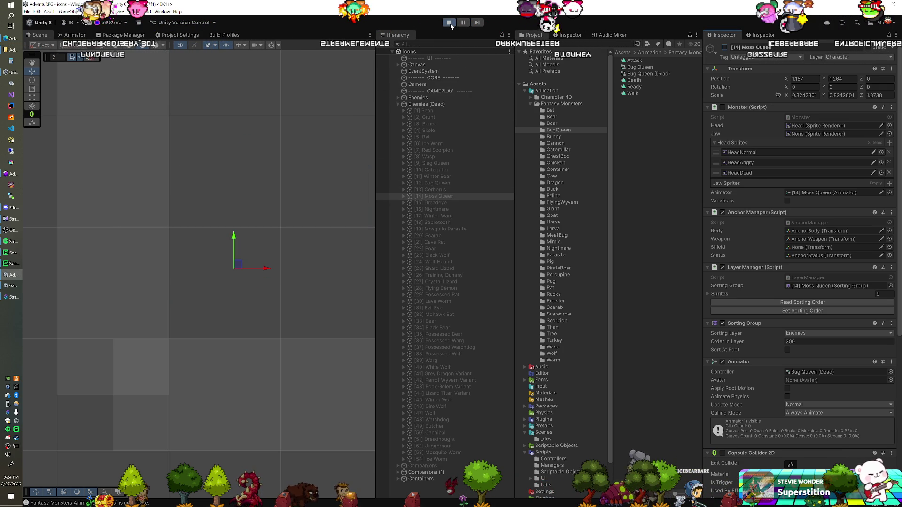
pyautogui.click(449, 23)
pyautogui.click(434, 203)
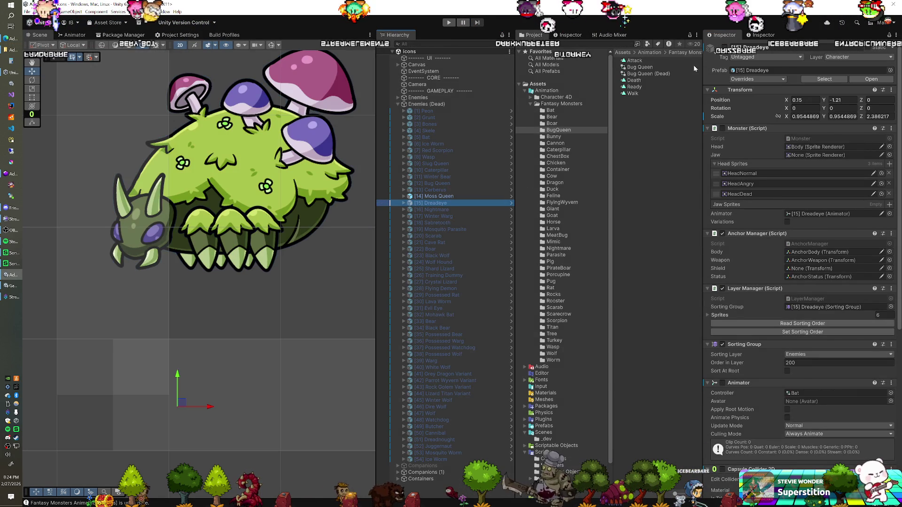
pyautogui.click(446, 196)
pyautogui.click(723, 48)
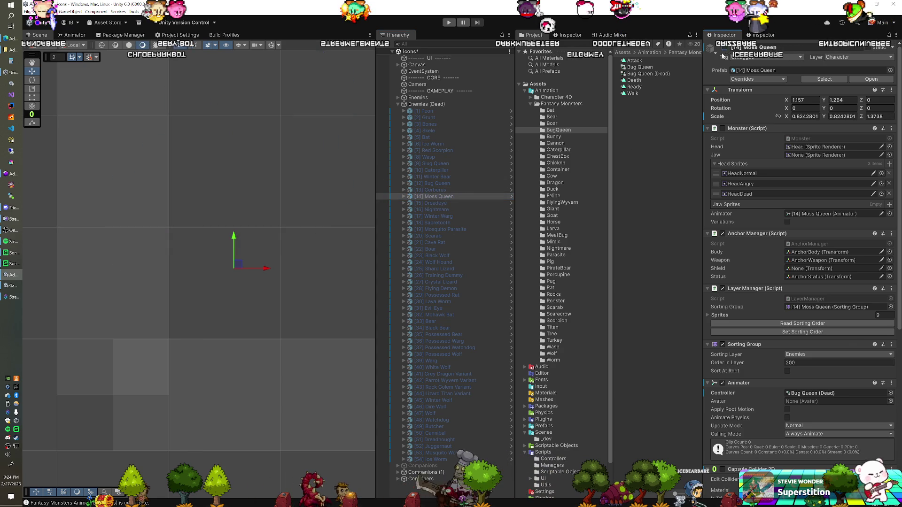
# Assign Bat (Dead) to the Dreadeye's Animator, enable it, and run the scene.
pyautogui.click(467, 205)
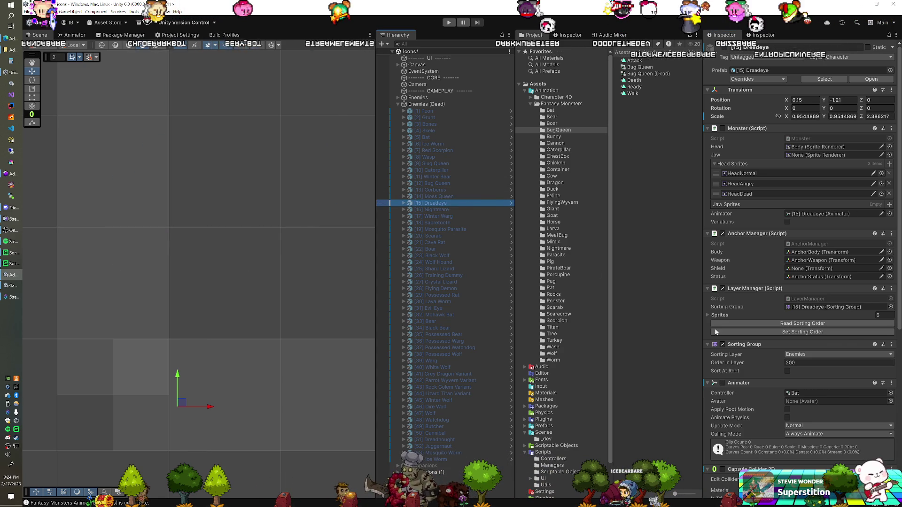
pyautogui.click(550, 110)
pyautogui.click(644, 74)
pyautogui.moveTo(709, 217); pyautogui.dragTo(799, 393)
pyautogui.click(722, 384)
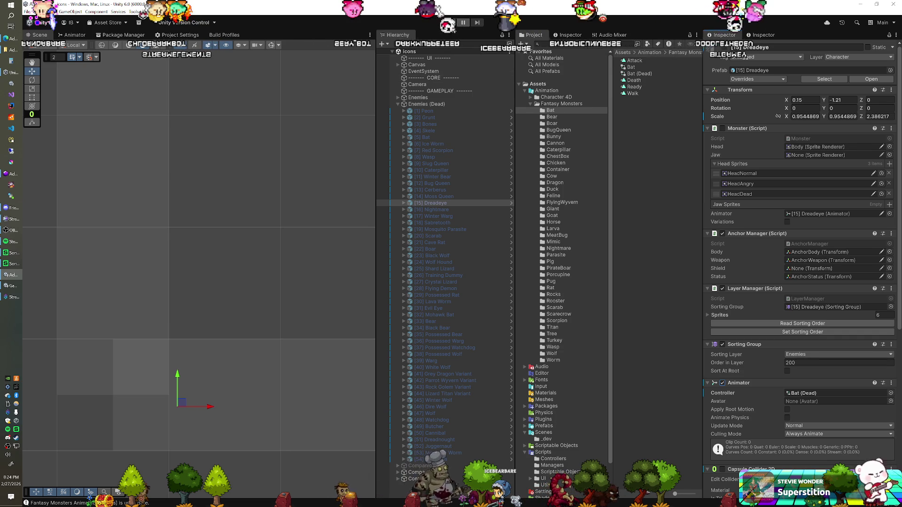
pyautogui.click(450, 22)
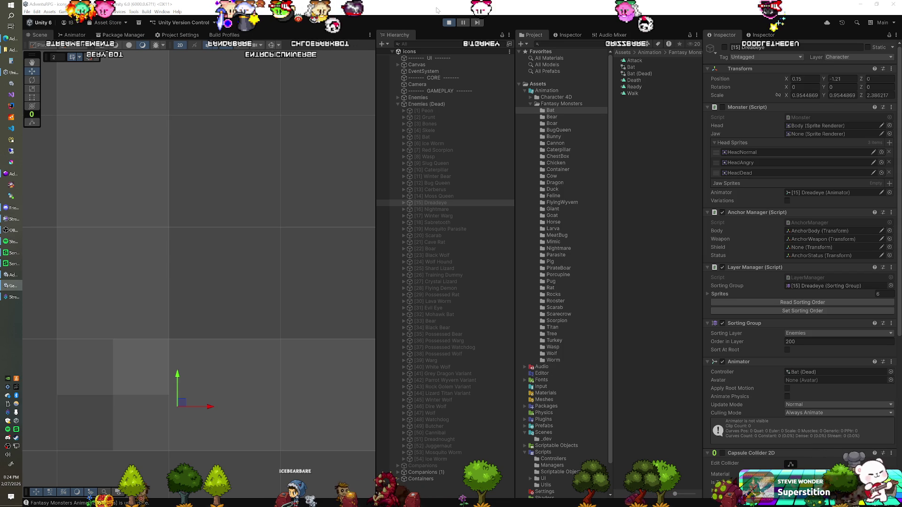
# Activate and move the Dreadeye, keeping its play-mode position -0.102, 0.76 in edit mode.
pyautogui.click(725, 48)
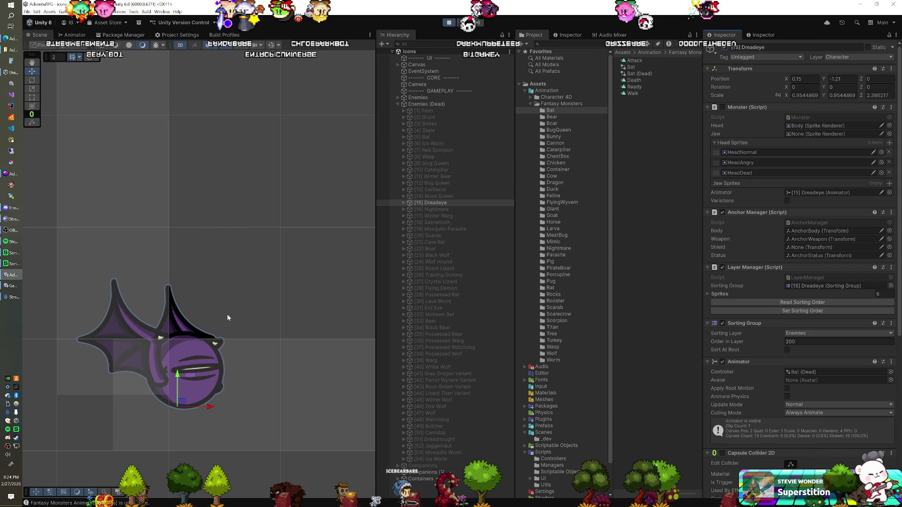
pyautogui.moveTo(183, 405); pyautogui.dragTo(170, 295)
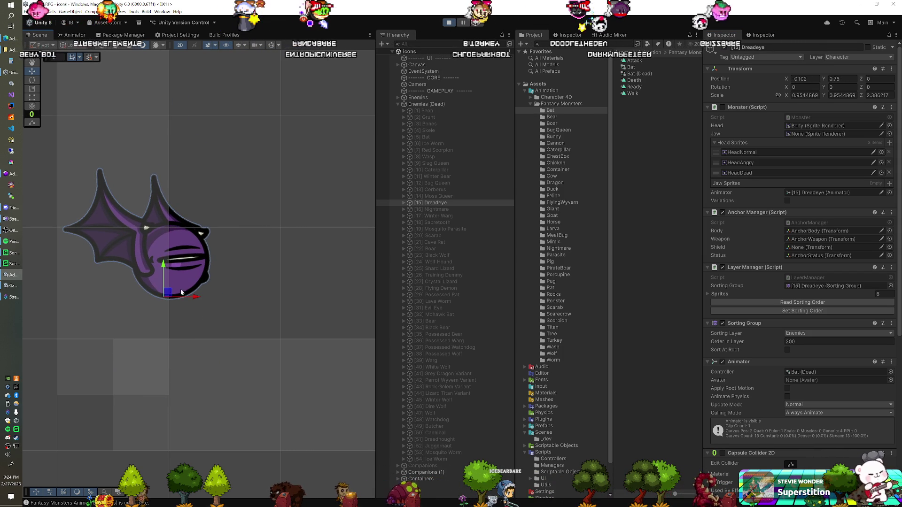
pyautogui.rightClick(734, 69)
pyautogui.moveTo(757, 118)
pyautogui.click(829, 141)
pyautogui.click(454, 25)
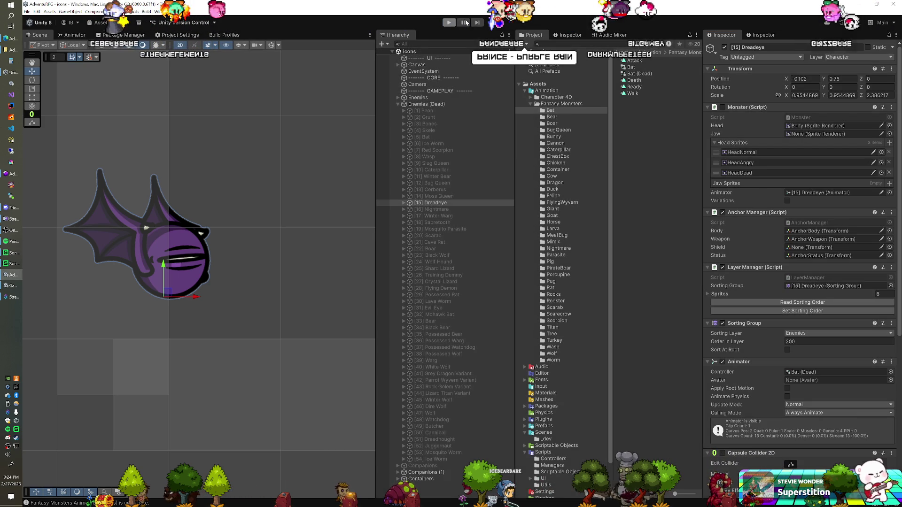
pyautogui.rightClick(736, 90)
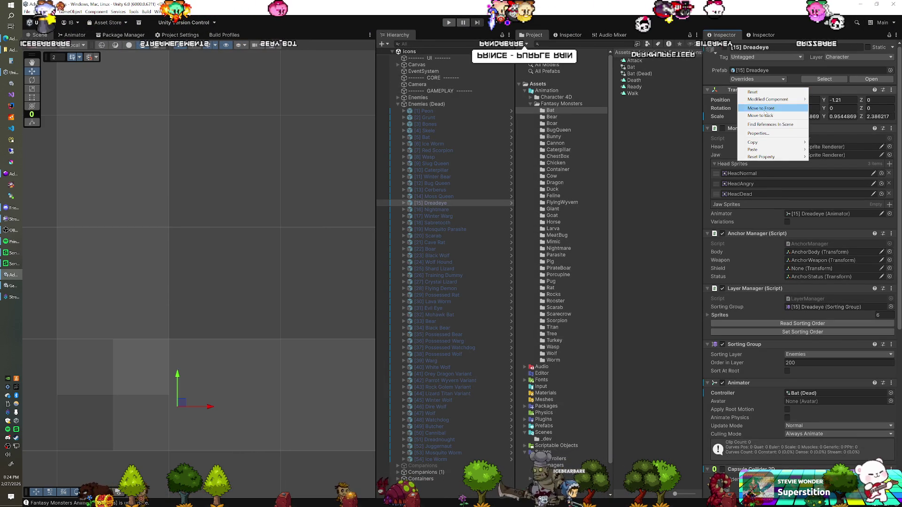
pyautogui.moveTo(775, 150)
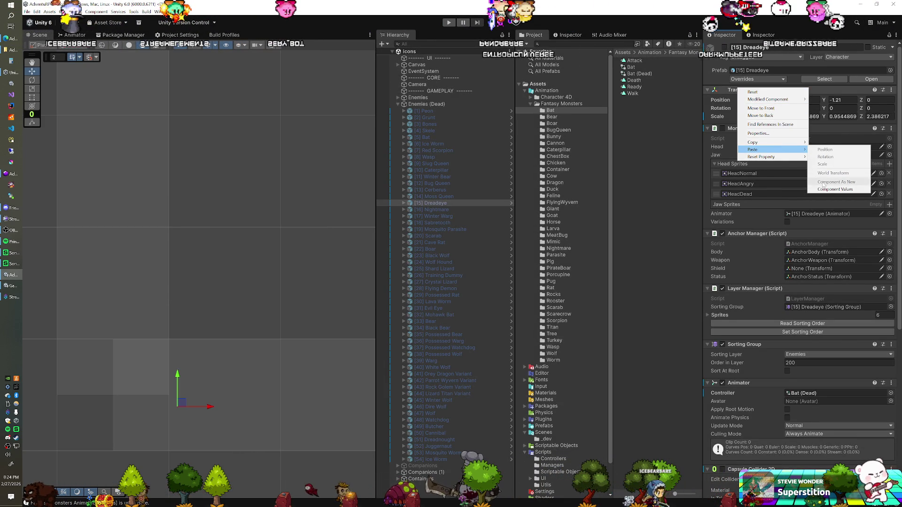
pyautogui.click(829, 189)
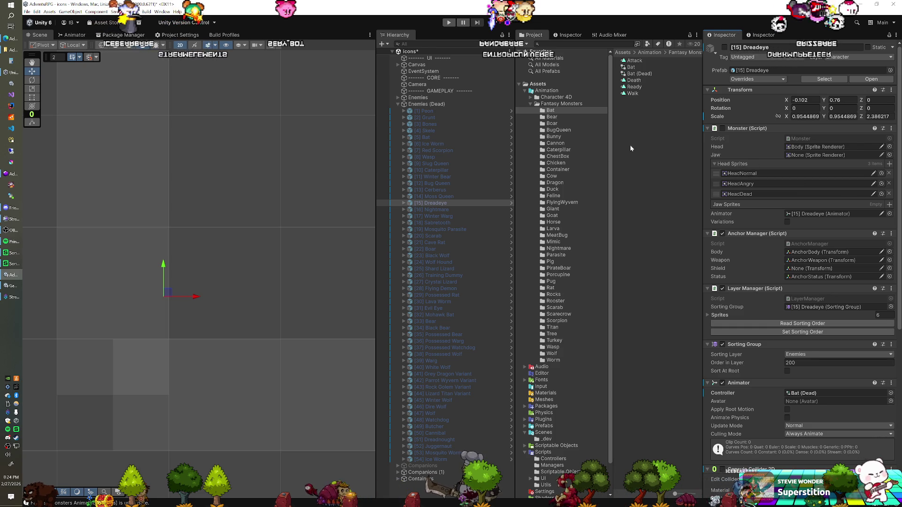
# Select the Nightmare enemy and make it active in the scene.
pyautogui.click(12, 49)
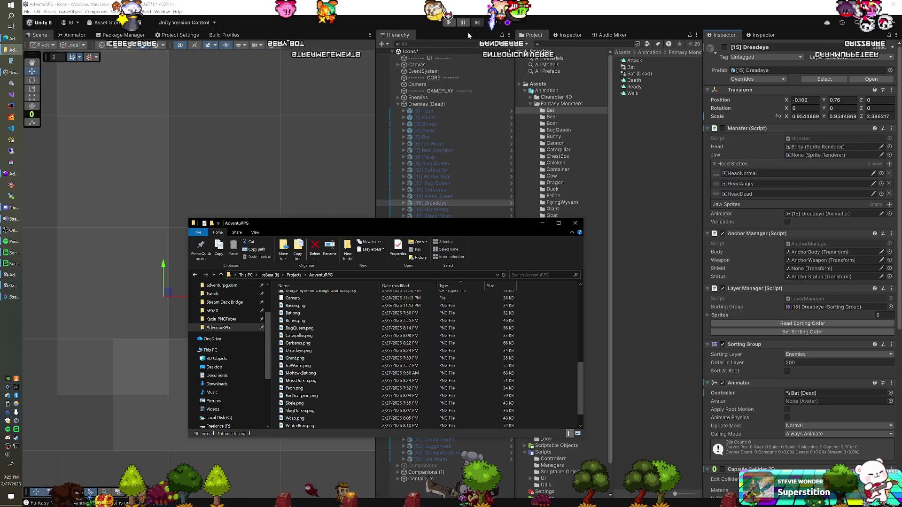
pyautogui.click(462, 12)
pyautogui.click(439, 210)
pyautogui.click(725, 47)
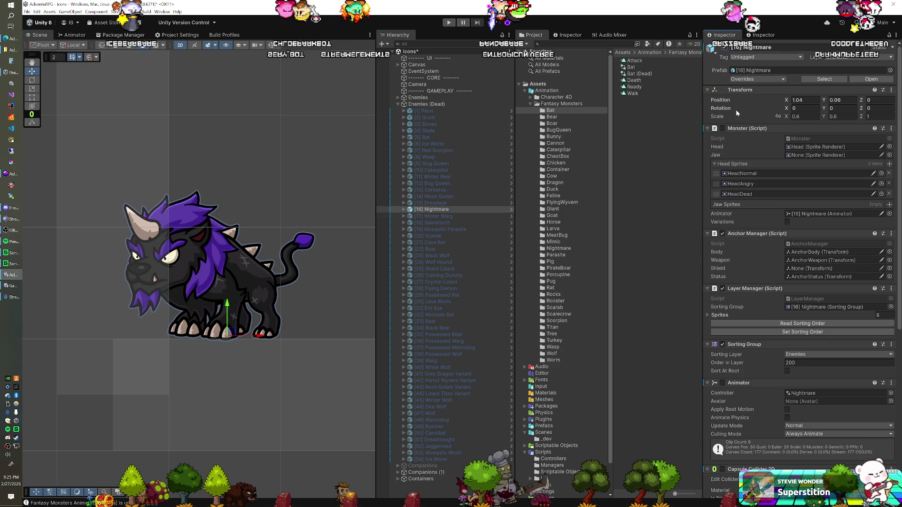
# Assign Nightmare (Dead) to the Nightmare's Animator and copy Cerberus's transform values.
pyautogui.click(818, 393)
pyautogui.moveTo(647, 80); pyautogui.dragTo(804, 394)
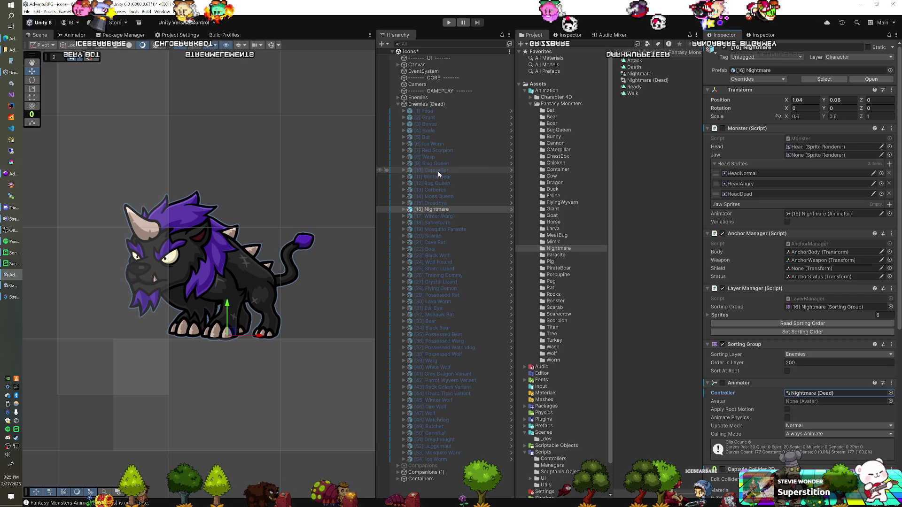
pyautogui.click(434, 189)
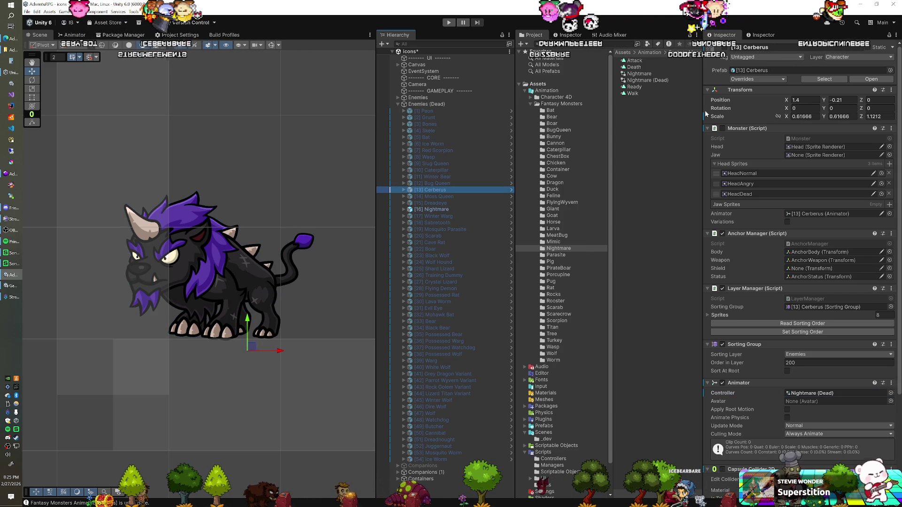
pyautogui.rightClick(735, 91)
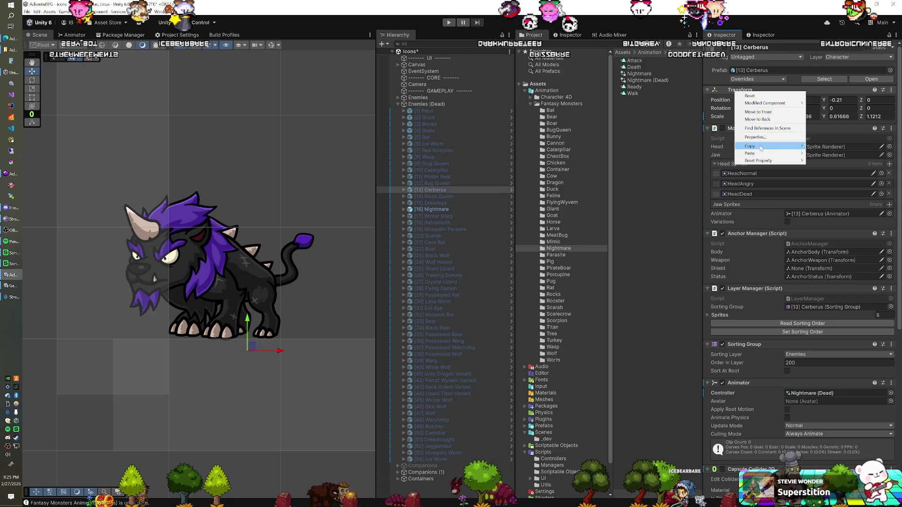
pyautogui.click(825, 179)
# Paste the copied transform onto Nightmare, placing it at 1.4, -0.21, and run the scene.
pyautogui.click(466, 209)
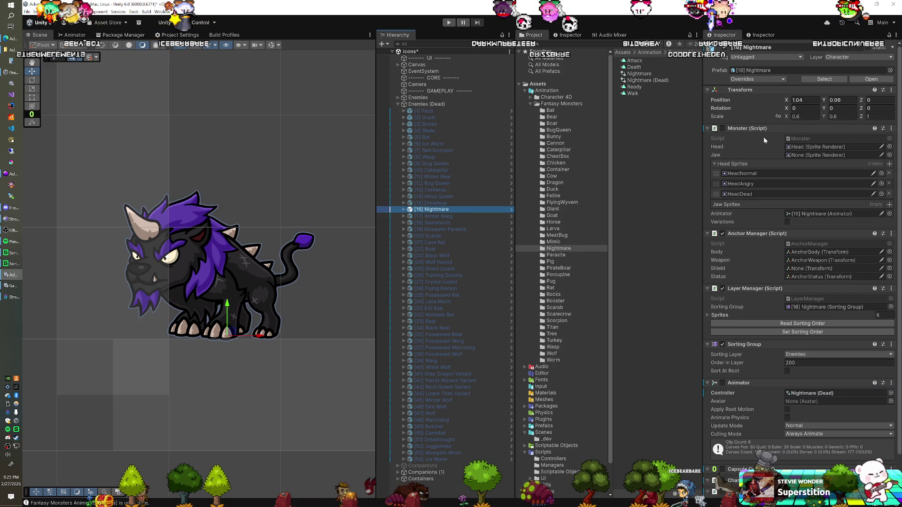
pyautogui.rightClick(741, 90)
pyautogui.moveTo(784, 145)
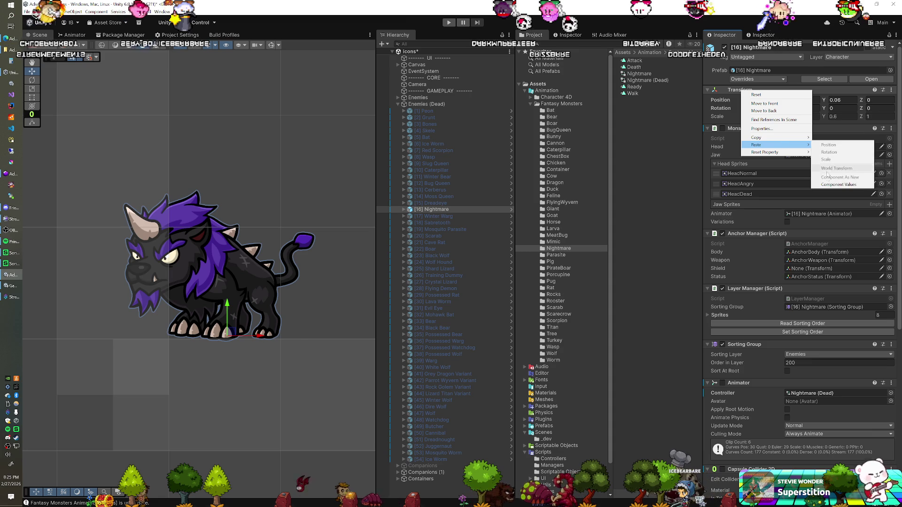
pyautogui.click(826, 185)
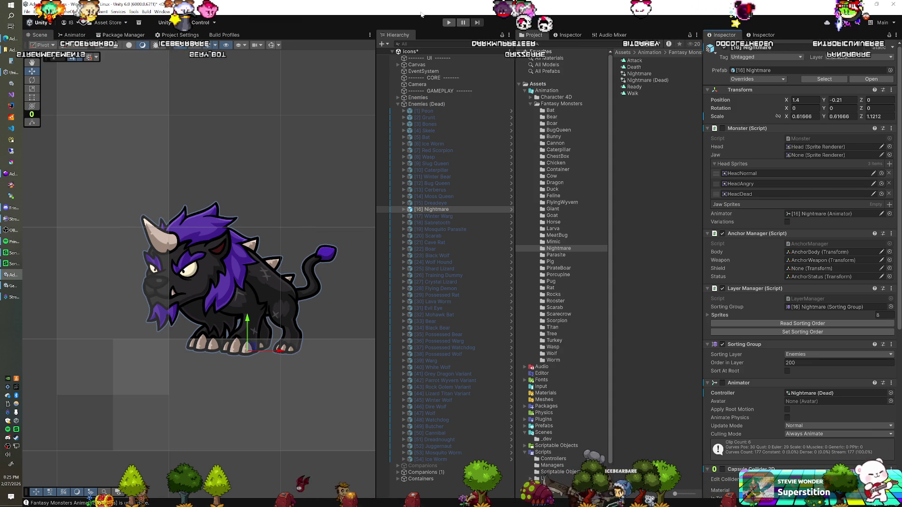
pyautogui.click(449, 24)
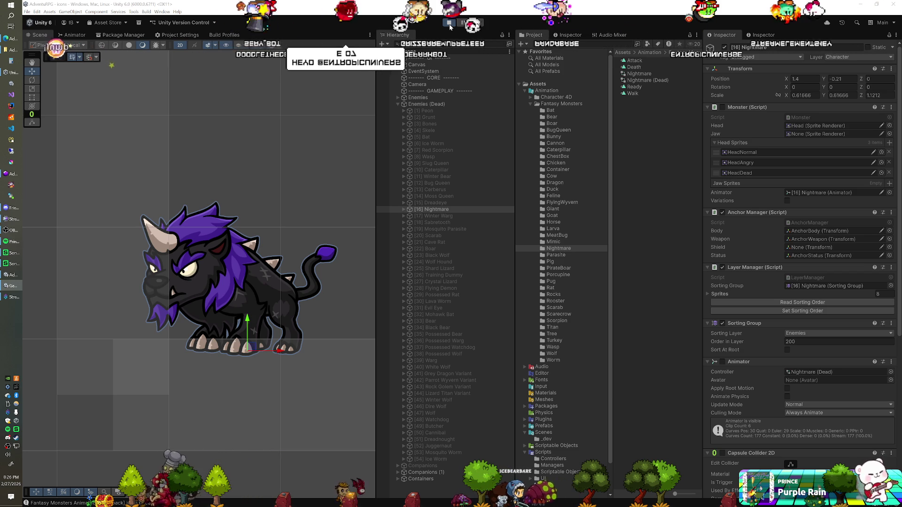
# Start Play mode after the reload and enable Nightmare's Animator to show its death pose.
pyautogui.click(449, 23)
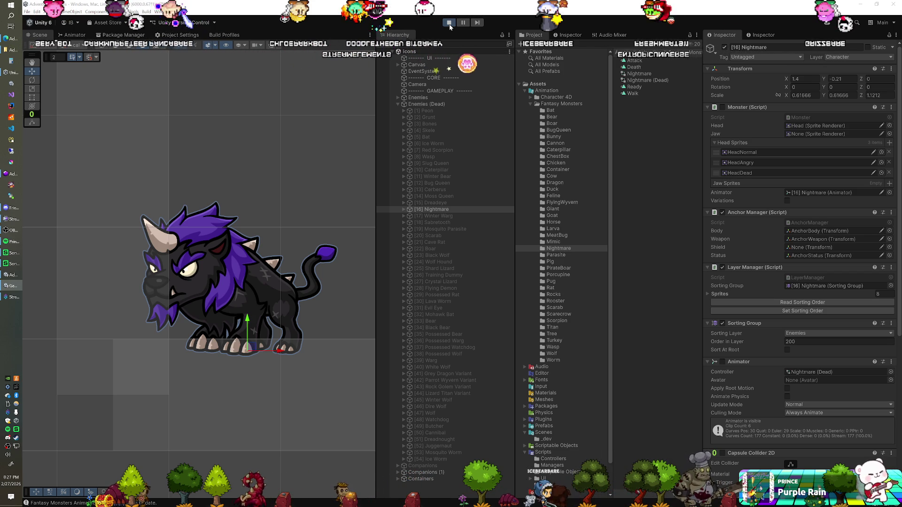
pyautogui.click(722, 362)
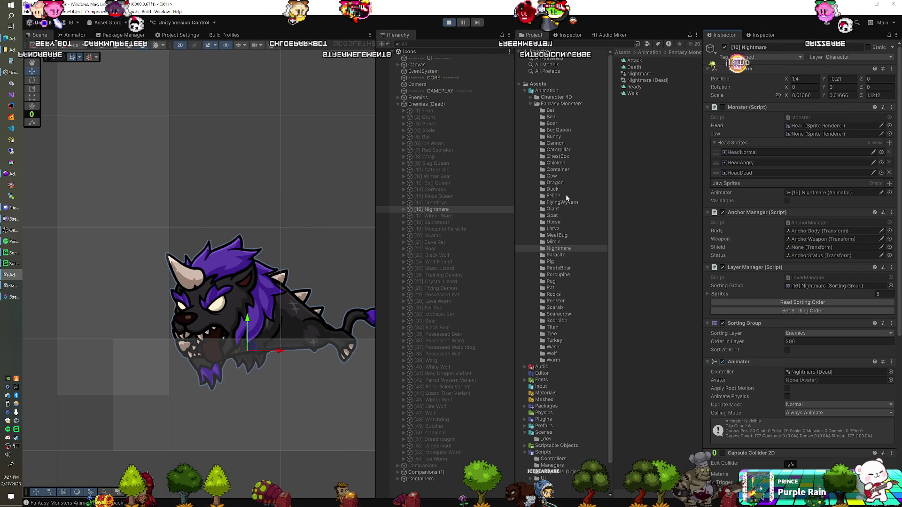
# Move Nightmare up and left and shrink it to about 0.51 scale to fit its dead pose.
pyautogui.moveTo(251, 348)
pyautogui.mouseDown()
pyautogui.moveTo(203, 293)
pyautogui.moveTo(192, 308)
pyautogui.moveTo(192, 283)
pyautogui.moveTo(191, 292)
pyautogui.mouseUp()
pyautogui.press('r')
pyautogui.press('w')
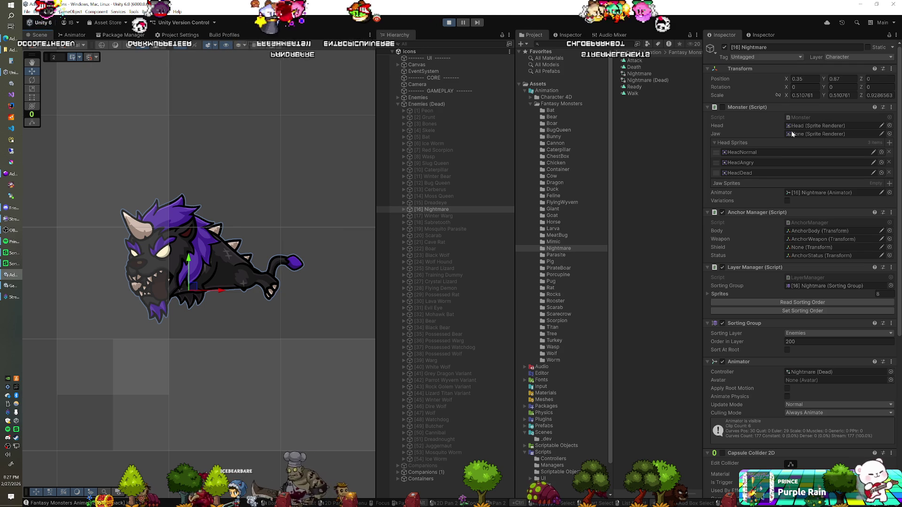
# Keep Nightmare's play-mode transform (0.35, 0.87, scale 0.51) in edit mode, then deactivate it.
pyautogui.rightClick(750, 72)
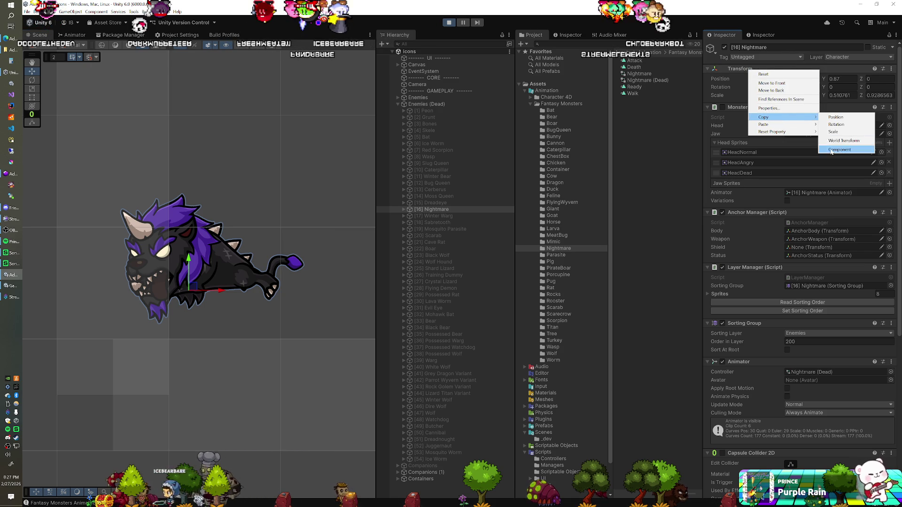
pyautogui.click(831, 150)
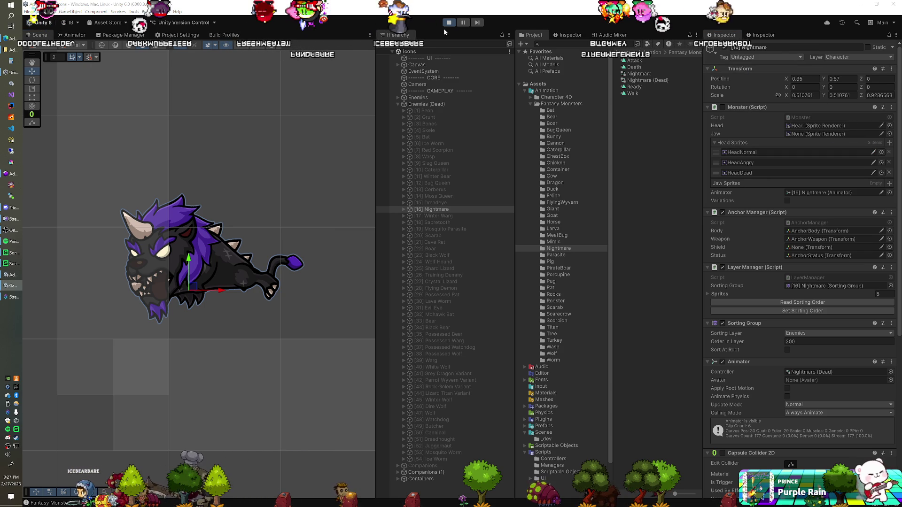
pyautogui.click(448, 23)
pyautogui.rightClick(737, 90)
pyautogui.moveTo(794, 153)
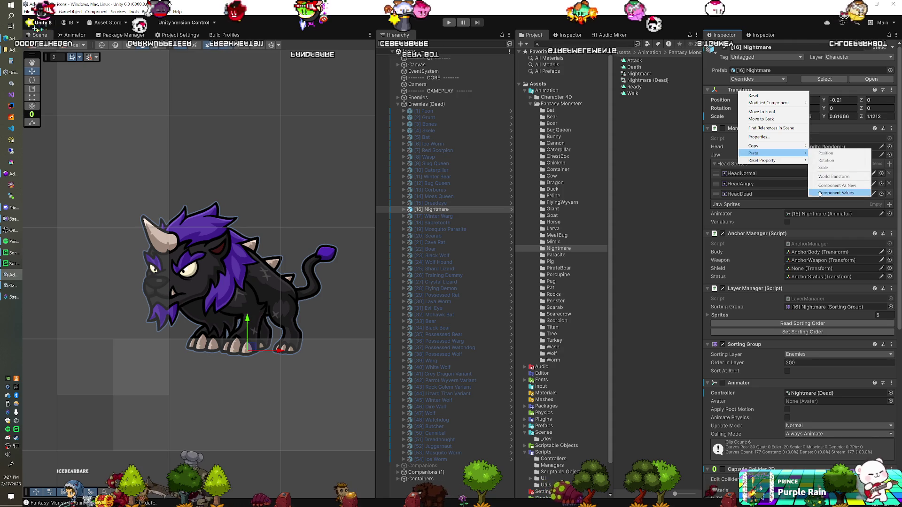
pyautogui.click(820, 193)
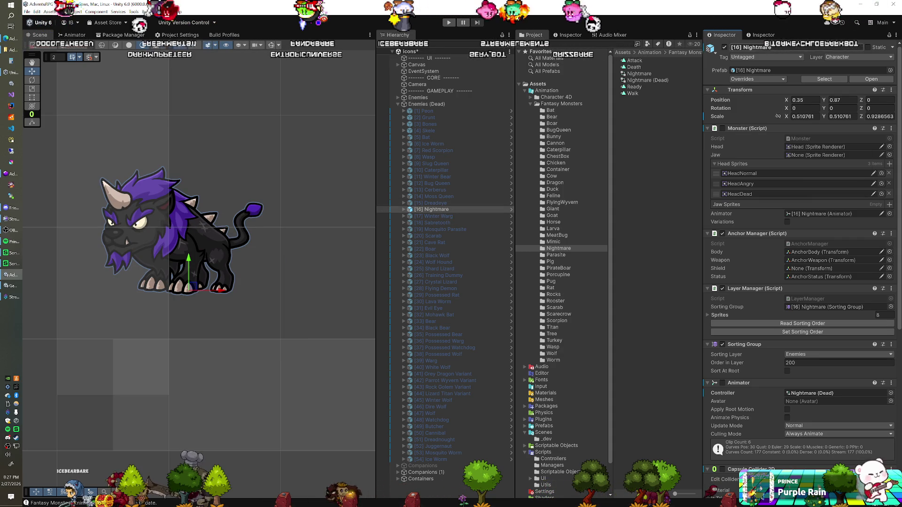
pyautogui.click(724, 47)
pyautogui.click(437, 222)
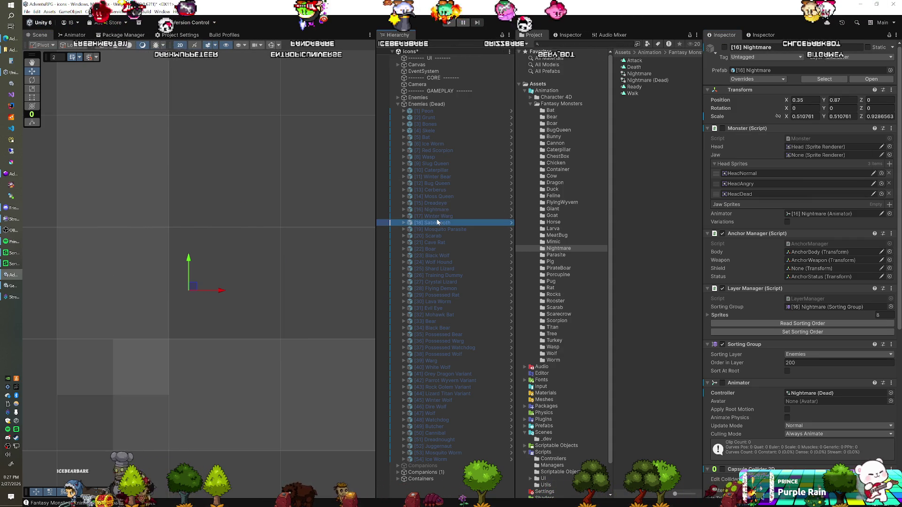
# Activate Winter Warg and duplicate its Wolf controller, renaming the copy Wolf (Dead).
pyautogui.click(437, 216)
pyautogui.click(724, 47)
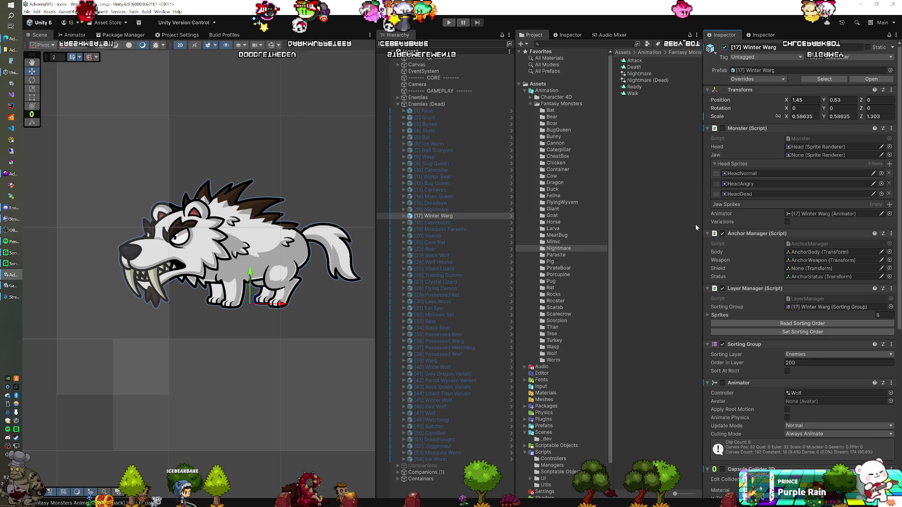
pyautogui.click(808, 392)
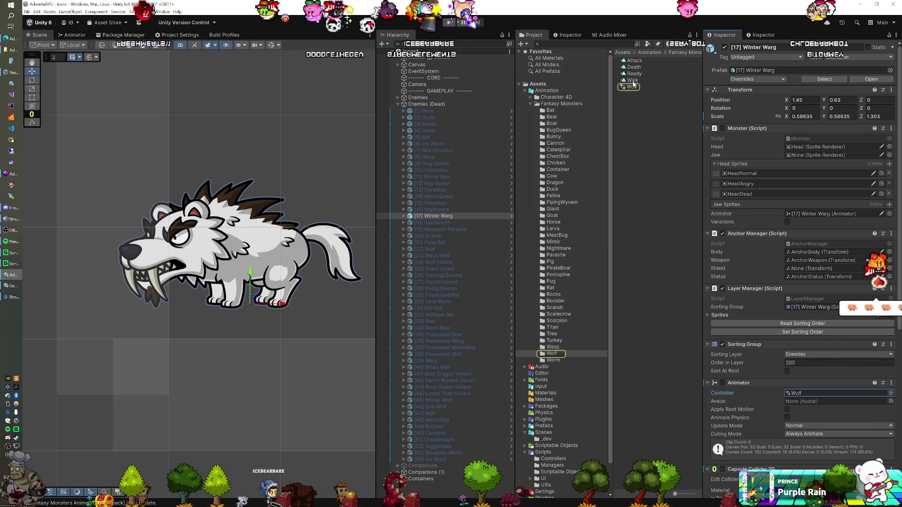
pyautogui.click(631, 87)
pyautogui.hotkey('ctrl', 'd')
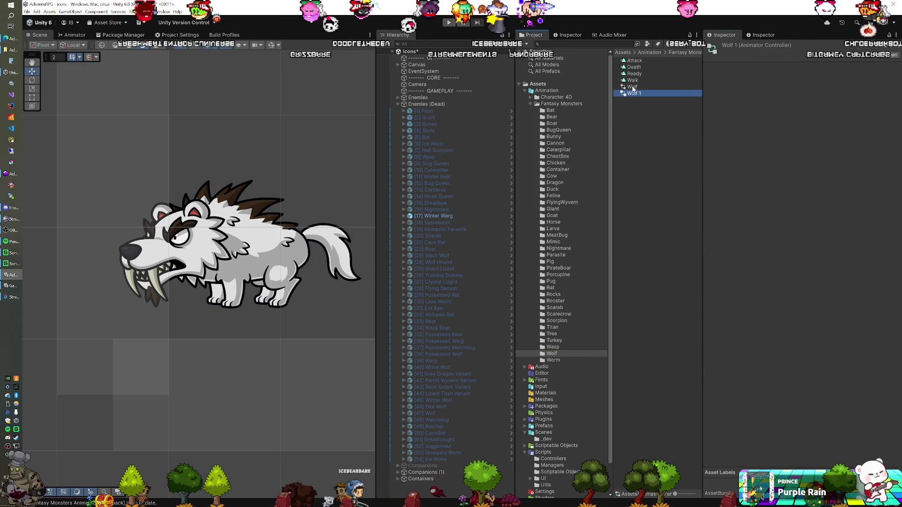
pyautogui.press('F2')
pyautogui.write('Wolf (Dead')
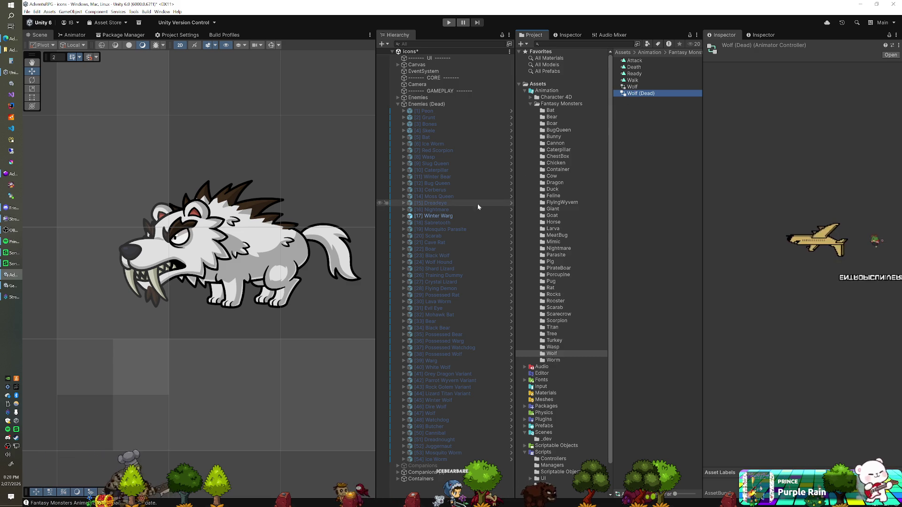
# Assign Wolf (Dead) to Winter Warg, set State to 9, and run the scene.
pyautogui.click(441, 216)
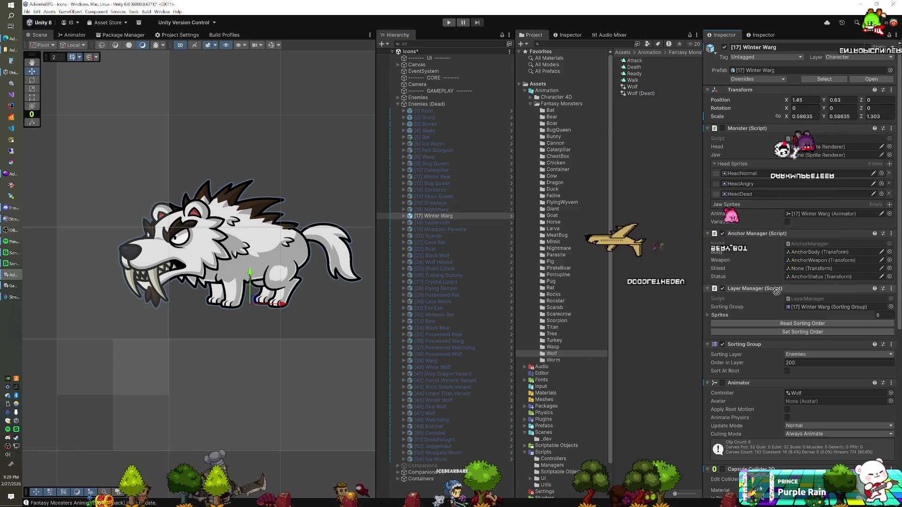
pyautogui.moveTo(640, 93); pyautogui.dragTo(826, 393)
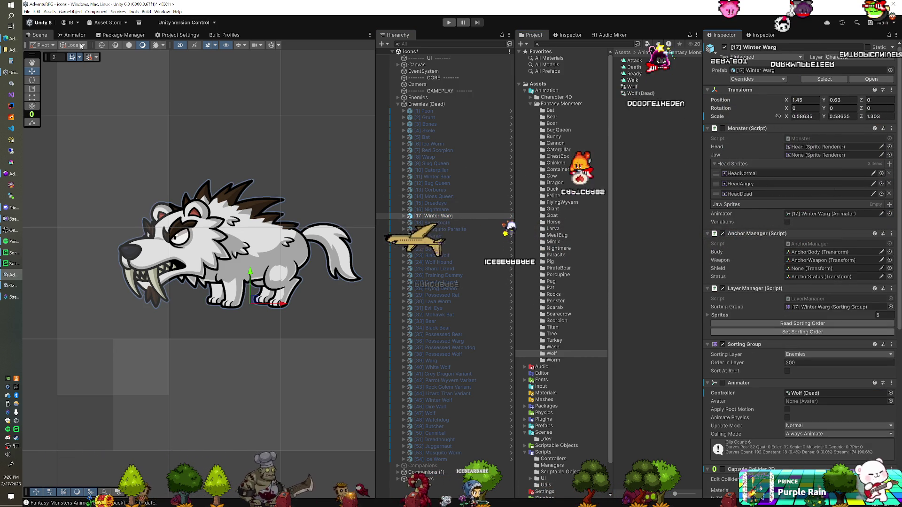
pyautogui.click(72, 34)
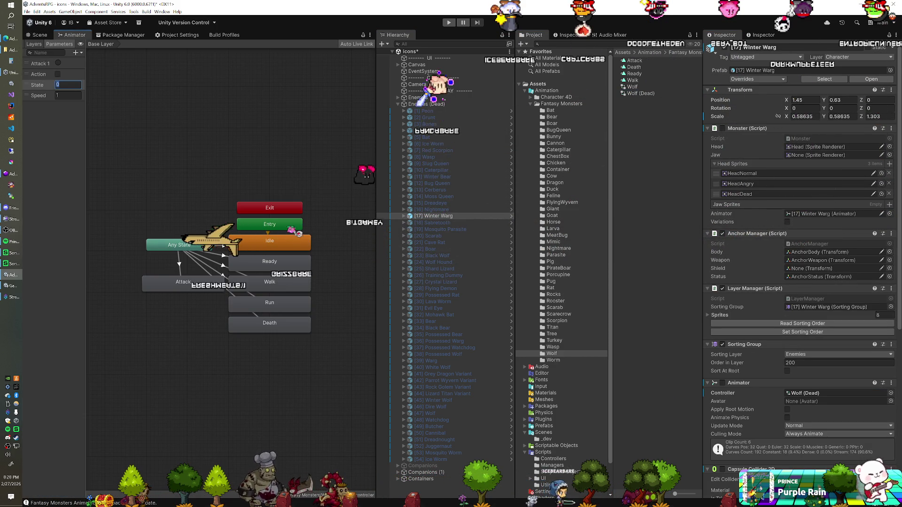
pyautogui.write('9')
pyautogui.click(40, 34)
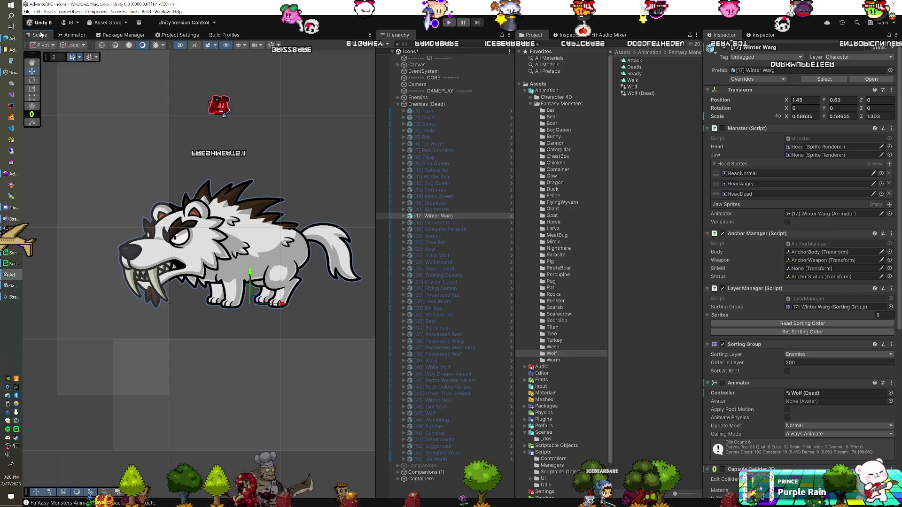
pyautogui.click(450, 23)
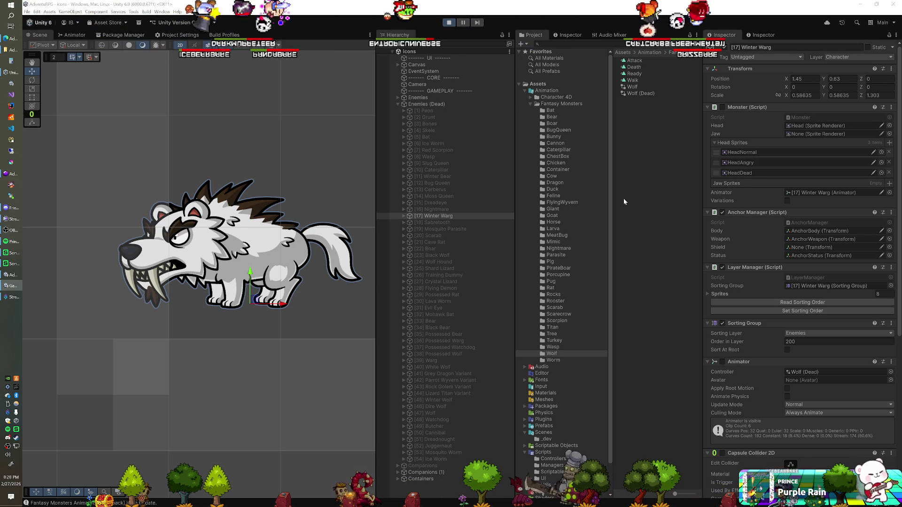
# Enable the wolf's animator, shift it up and right, and copy its transform values.
pyautogui.click(722, 362)
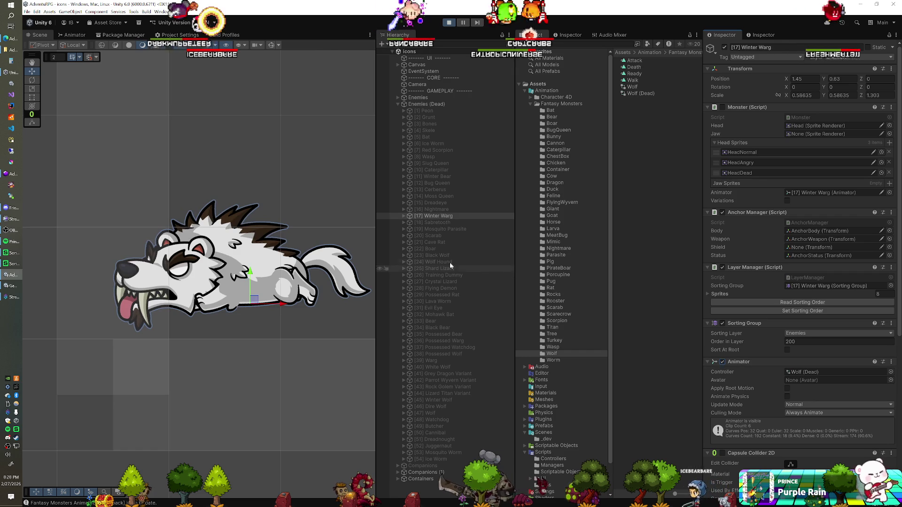
pyautogui.moveTo(262, 295); pyautogui.dragTo(266, 276)
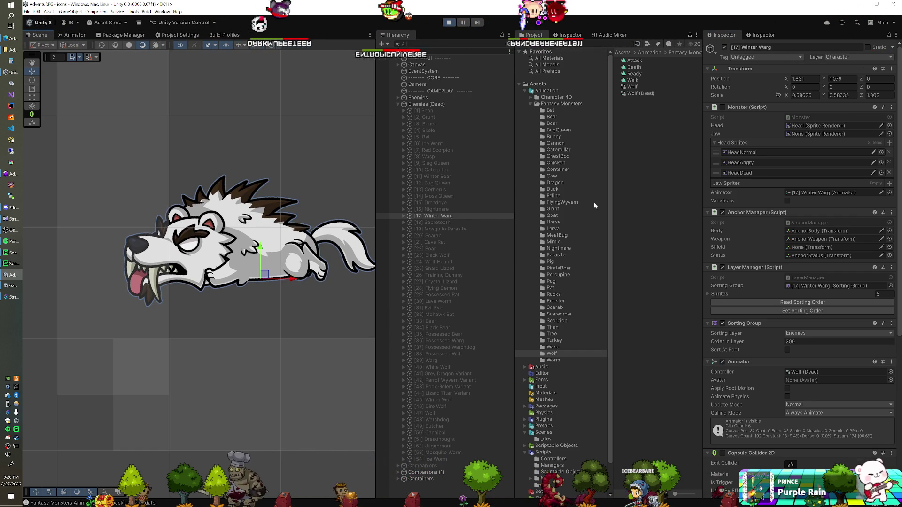
pyautogui.rightClick(740, 69)
pyautogui.moveTo(761, 117)
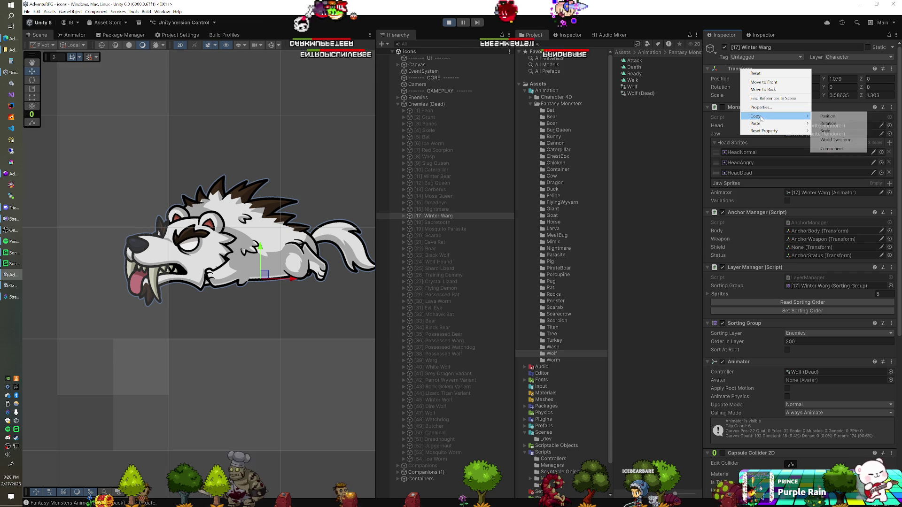
pyautogui.click(827, 116)
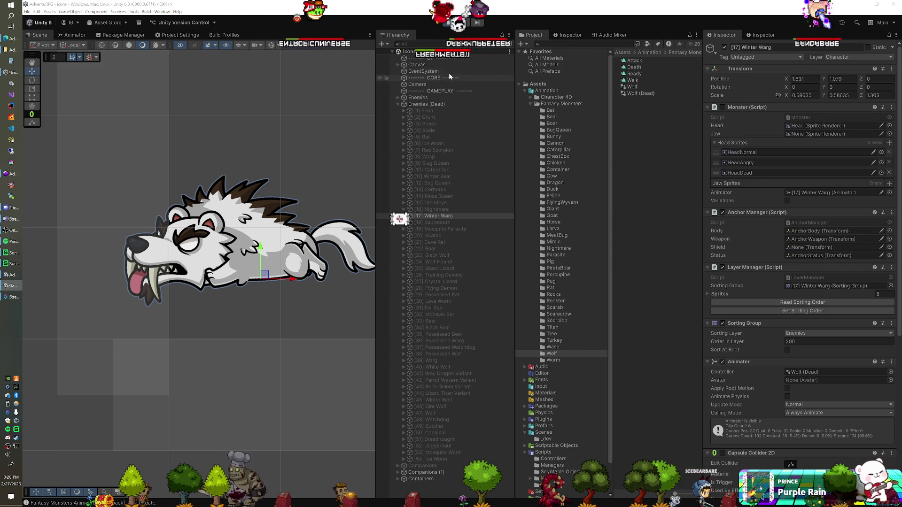
# Leave Play mode and paste the dead-pose transform (position 1.631, 1.079) onto Winter Warg.
pyautogui.click(449, 22)
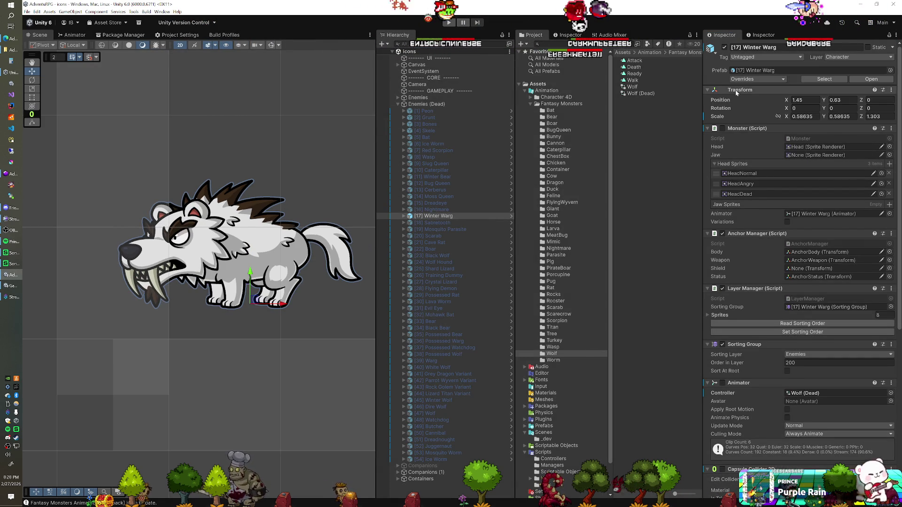
pyautogui.rightClick(734, 89)
pyautogui.moveTo(770, 153)
pyautogui.click(830, 176)
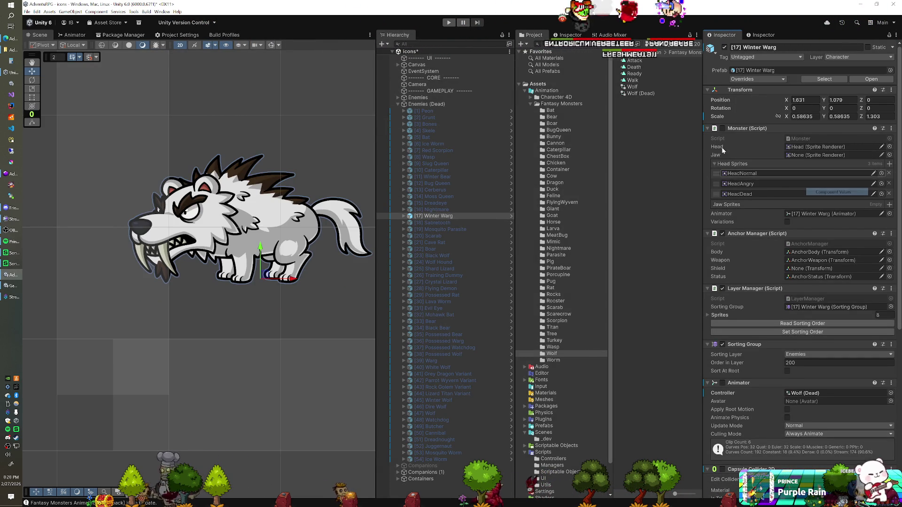
pyautogui.doubleClick(409, 11)
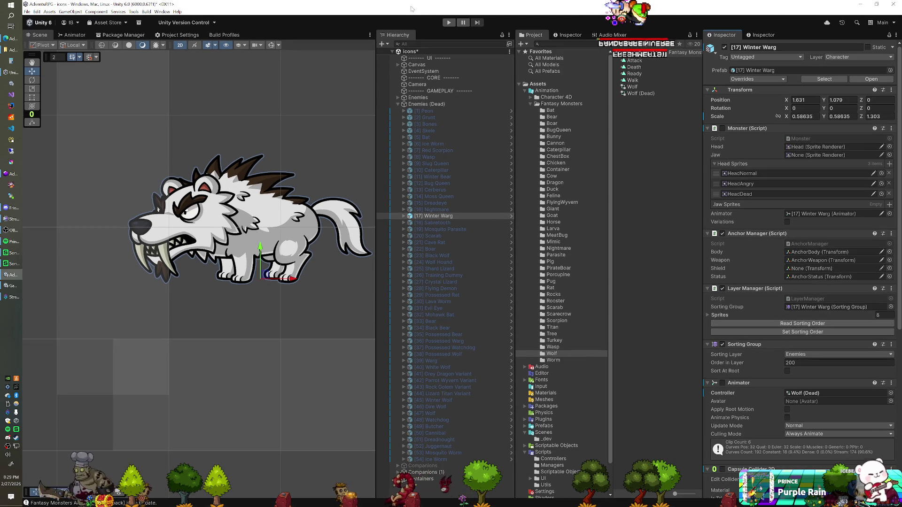
# Review the enemy icon PNGs in the AdventuRPG folder, then select Sabretooth back in Unity.
pyautogui.hotkey('alt', 'Tab')
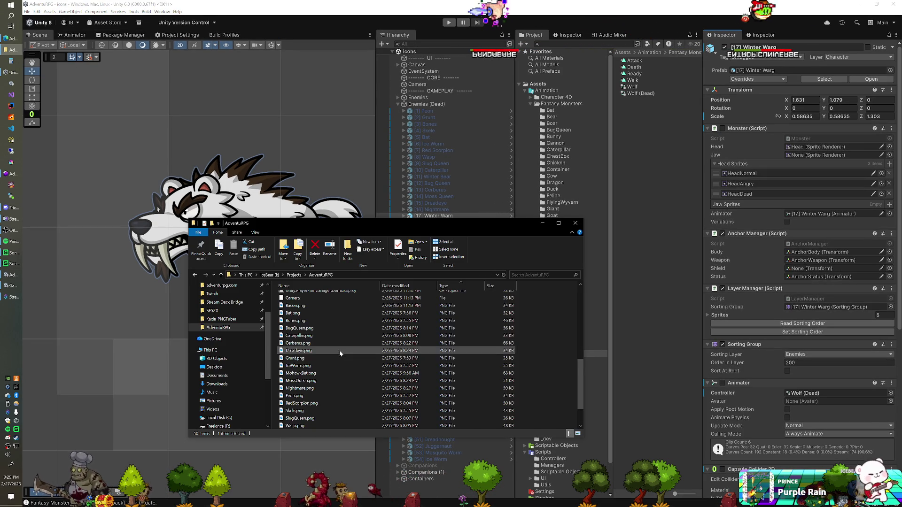
pyautogui.scroll(-2, 339, 351)
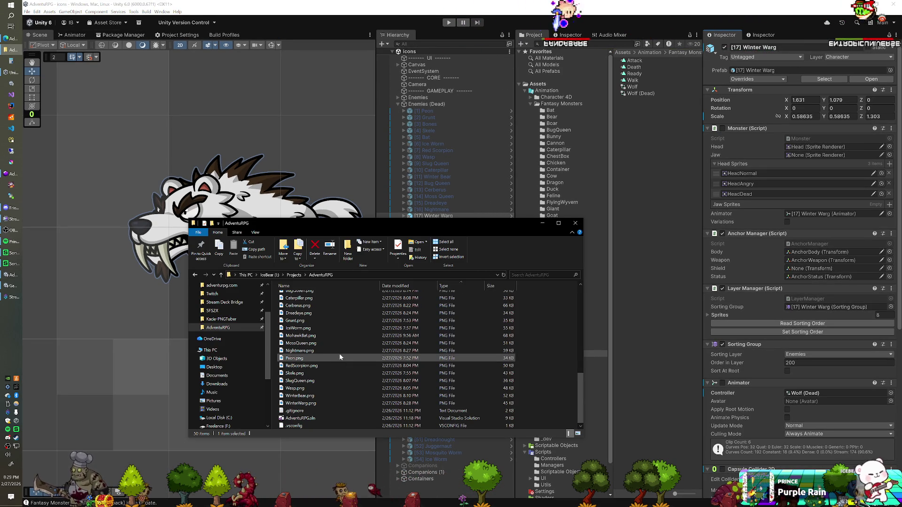
pyautogui.click(507, 17)
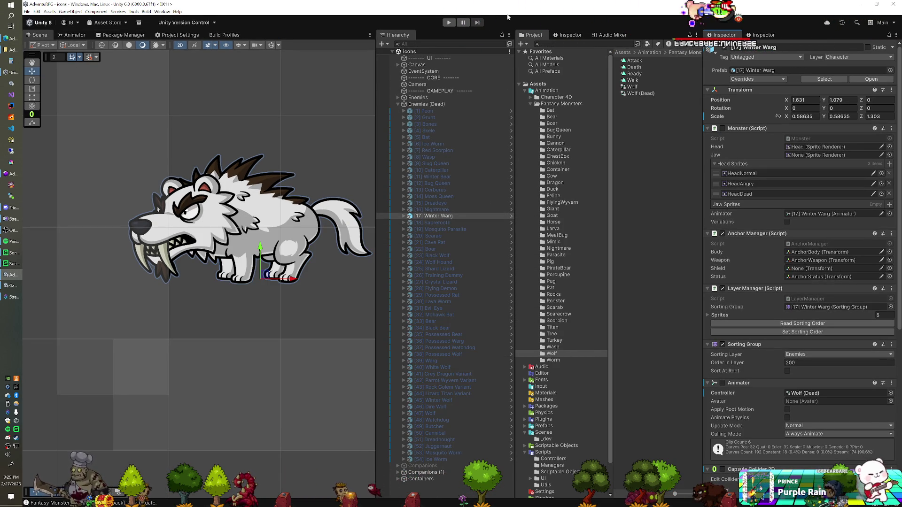
pyautogui.click(431, 222)
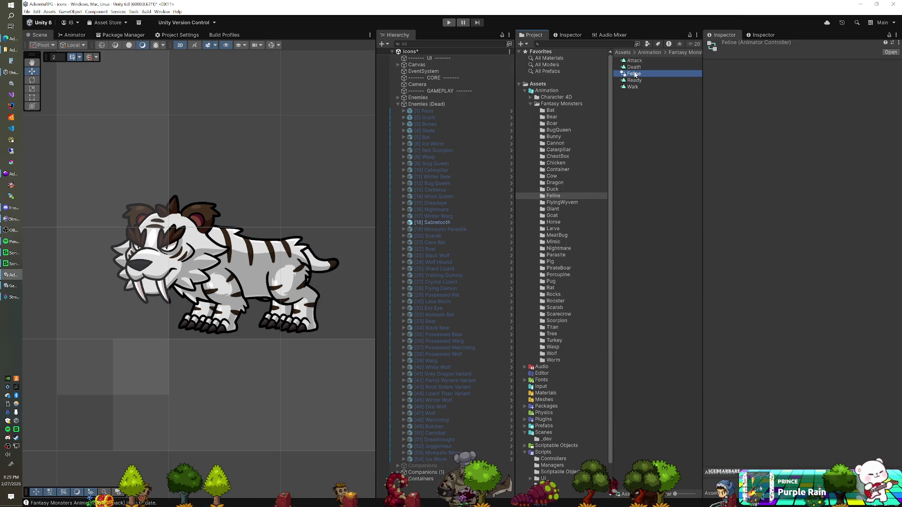
# Name the duplicated controller 'Feline (Dead)', check its state machine, then return to the Scene view.
pyautogui.write('Feline (Dead')
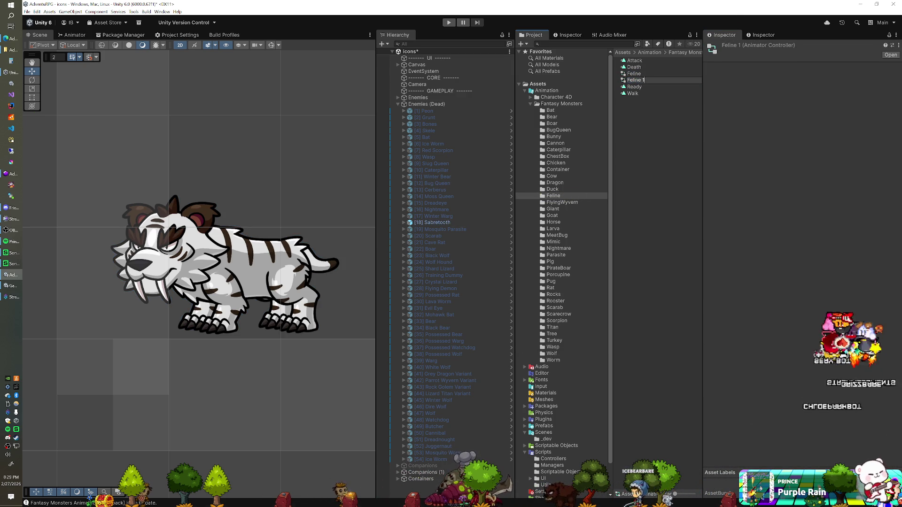
pyautogui.write(')')
pyautogui.press('Return')
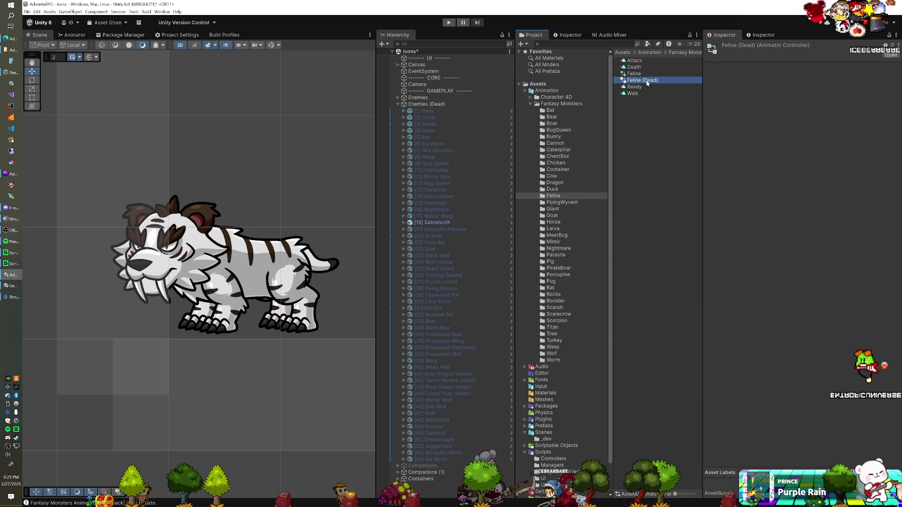
pyautogui.click(71, 36)
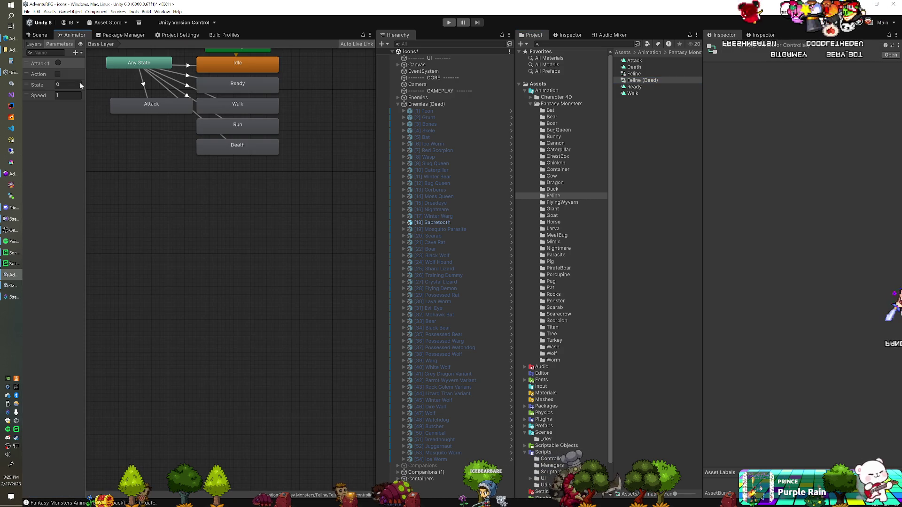
pyautogui.click(41, 35)
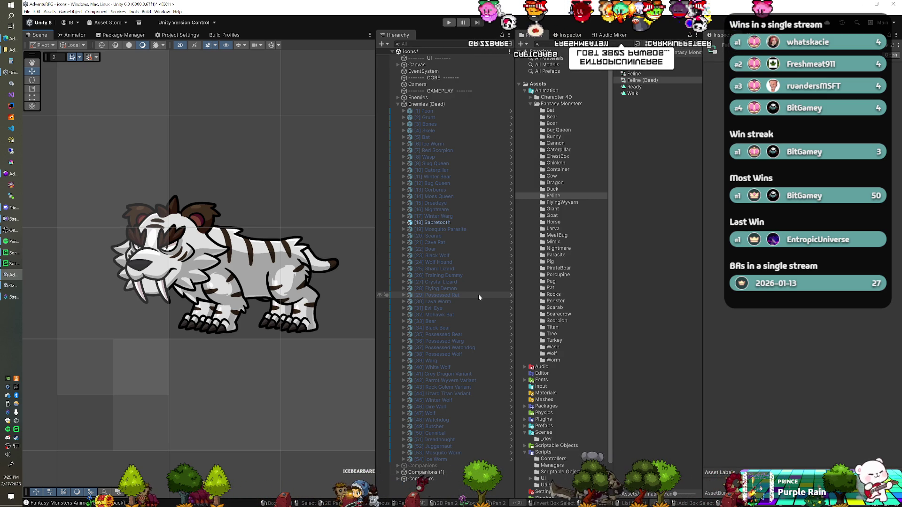
# Paste Winter Warg's transform onto Sabretooth (position 1.631, 1.079, scale 0.58635) and test its dead pose in Play mode.
pyautogui.click(456, 223)
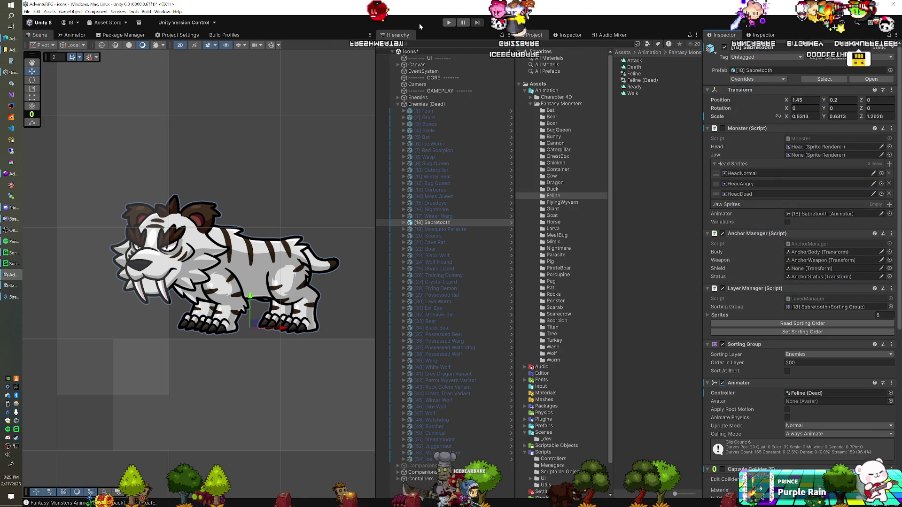
pyautogui.rightClick(742, 90)
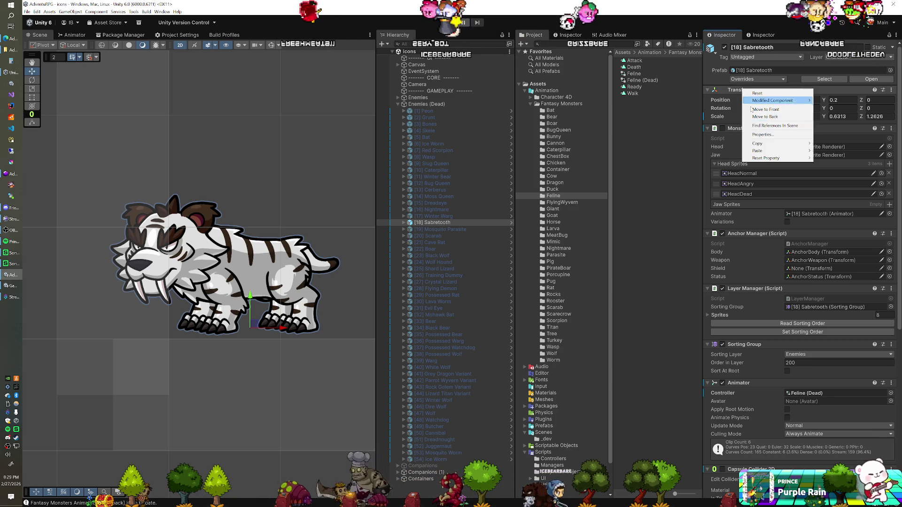
pyautogui.moveTo(757, 151)
pyautogui.click(834, 151)
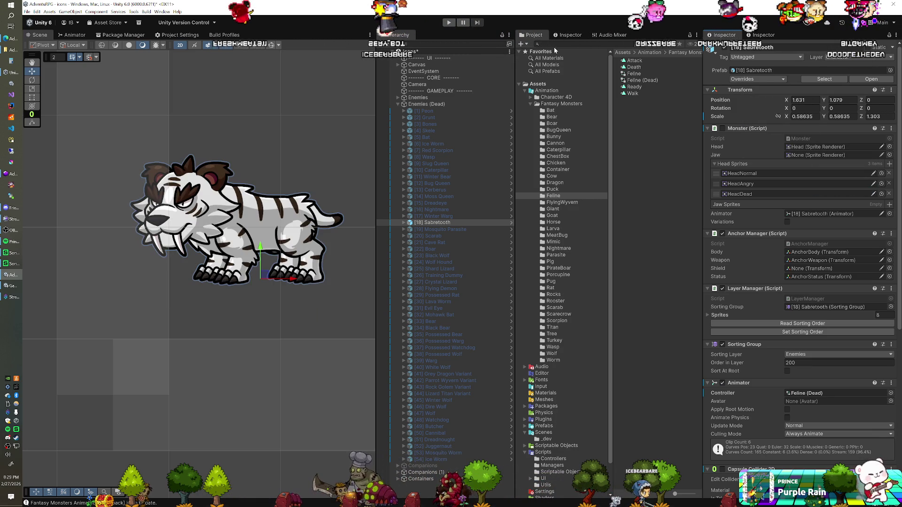
pyautogui.click(447, 23)
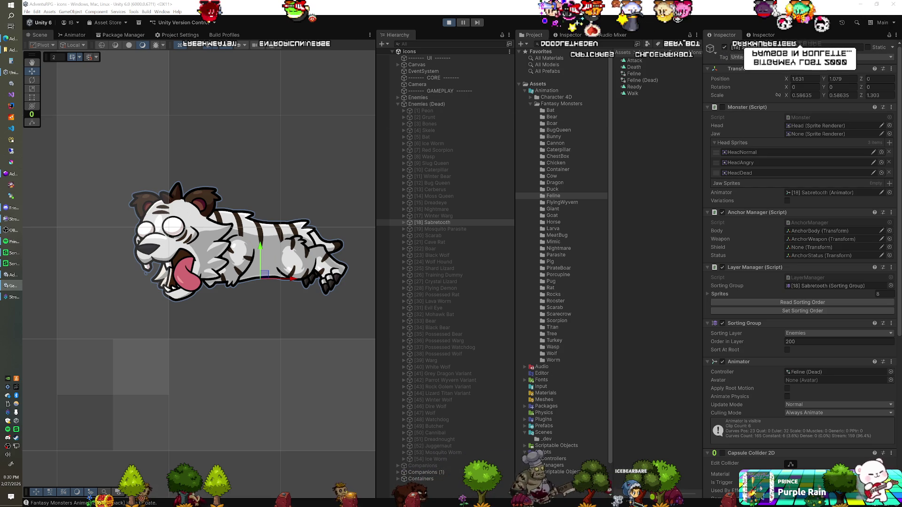
pyautogui.click(449, 23)
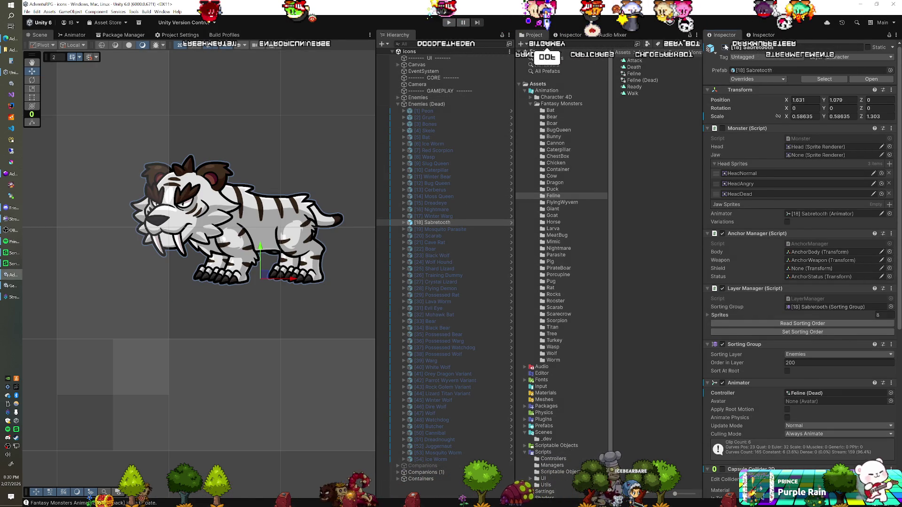
# Hide Sabretooth, show Mosquito Parasite, and give it the enabled Parasite (Dead) animator controller.
pyautogui.hotkey('alt', 'shift', 'a')
pyautogui.press('Down')
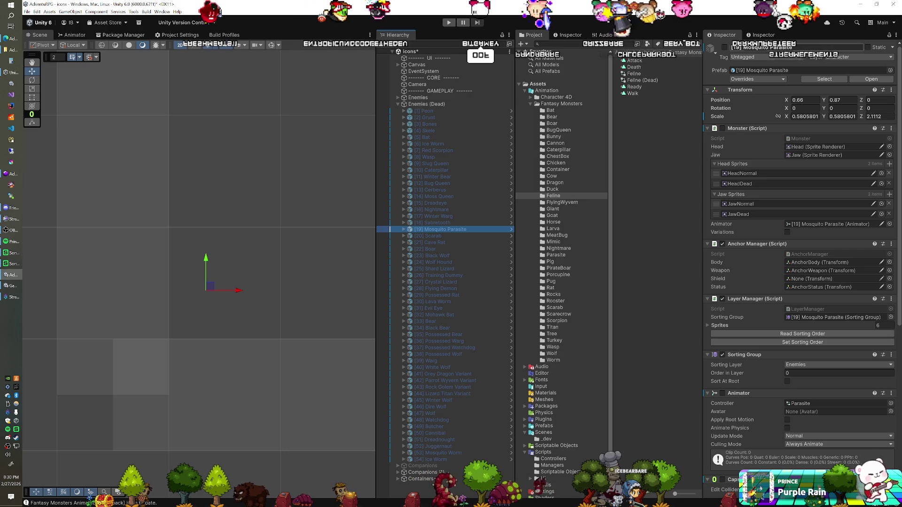
pyautogui.hotkey('alt', 'shift', 'a')
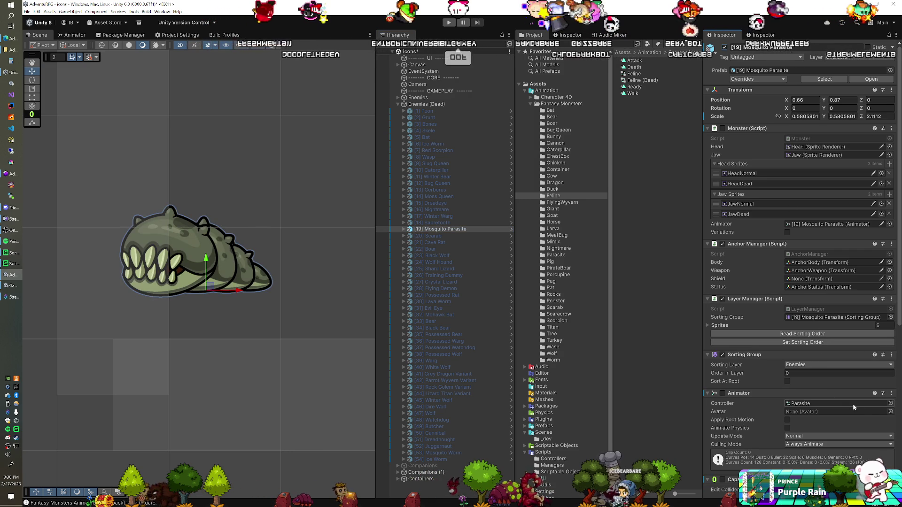
pyautogui.click(858, 403)
pyautogui.moveTo(657, 83)
pyautogui.mouseDown()
pyautogui.moveTo(781, 392)
pyautogui.moveTo(798, 403)
pyautogui.mouseUp()
pyautogui.click(721, 393)
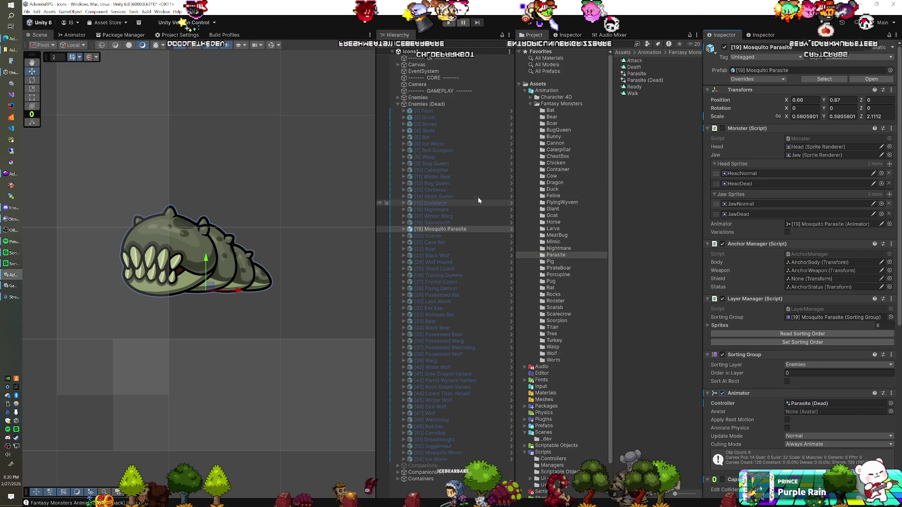
# Copy Ice Worm's transform onto Mosquito Parasite (position -0.4, 1.18, scale 0.565) and preview it in Play mode.
pyautogui.click(430, 143)
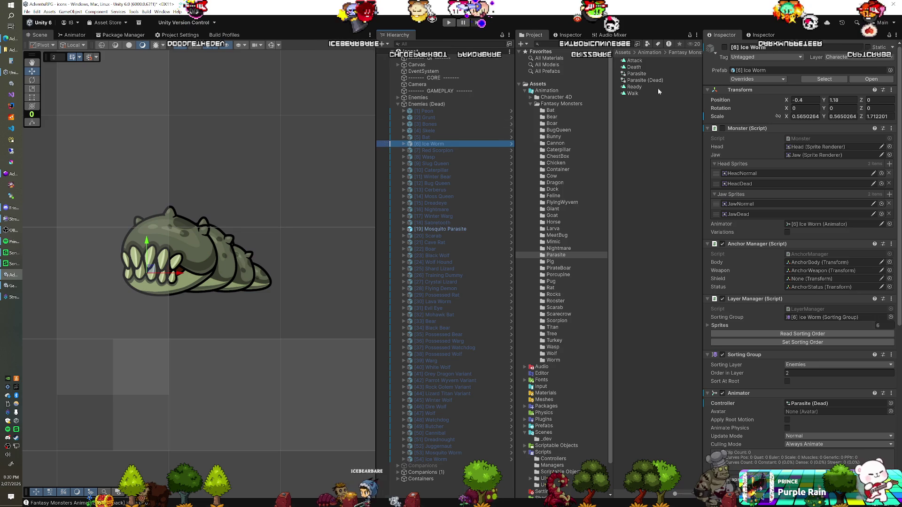
pyautogui.rightClick(746, 89)
pyautogui.moveTo(779, 145)
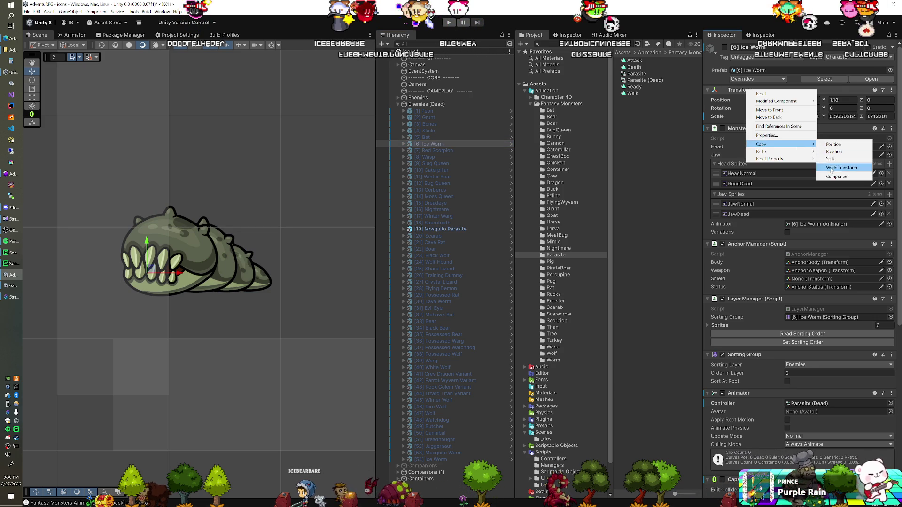
pyautogui.click(833, 176)
pyautogui.click(470, 229)
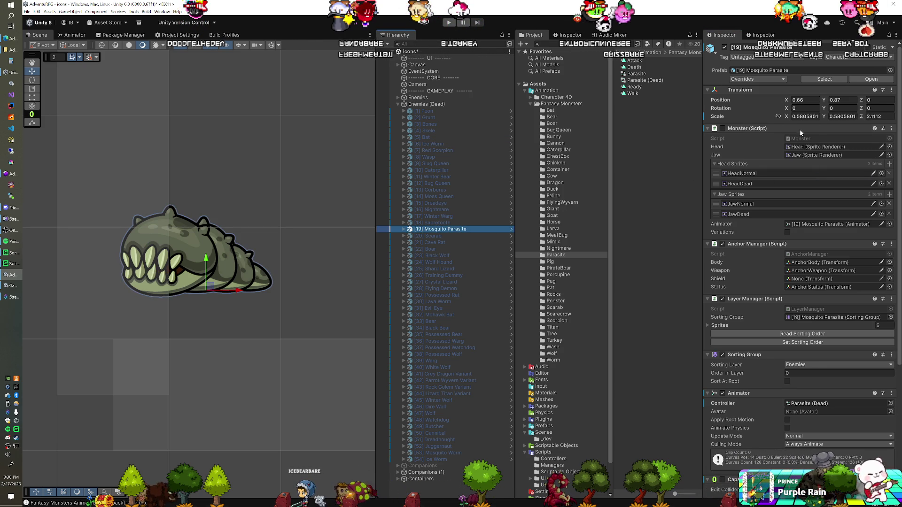
pyautogui.rightClick(754, 93)
pyautogui.moveTo(782, 149)
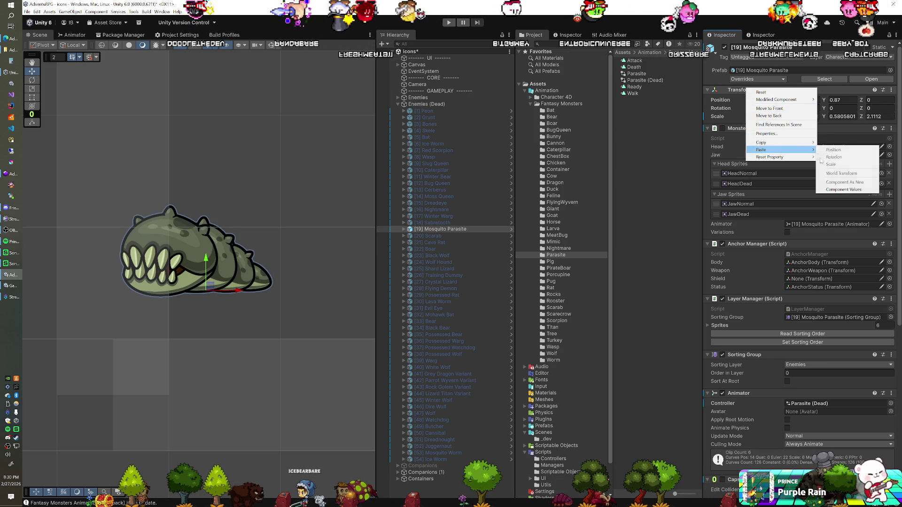
pyautogui.click(841, 190)
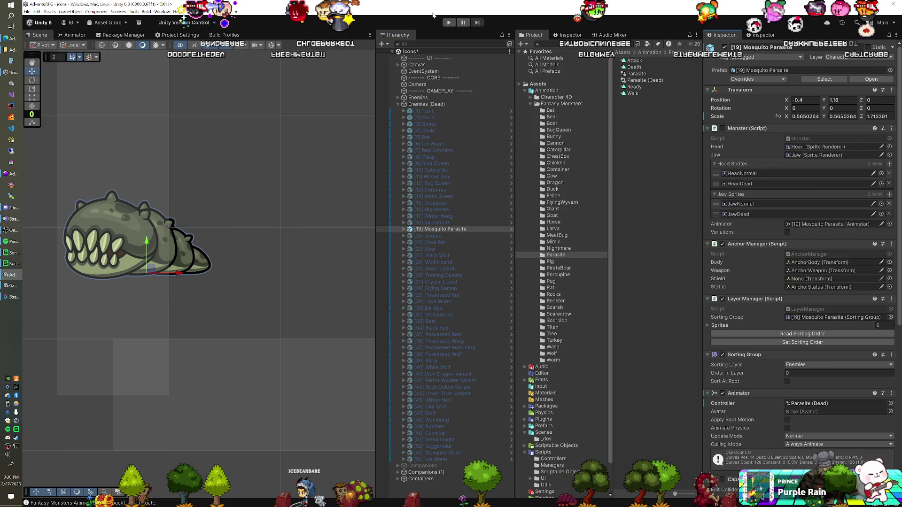
pyautogui.click(449, 22)
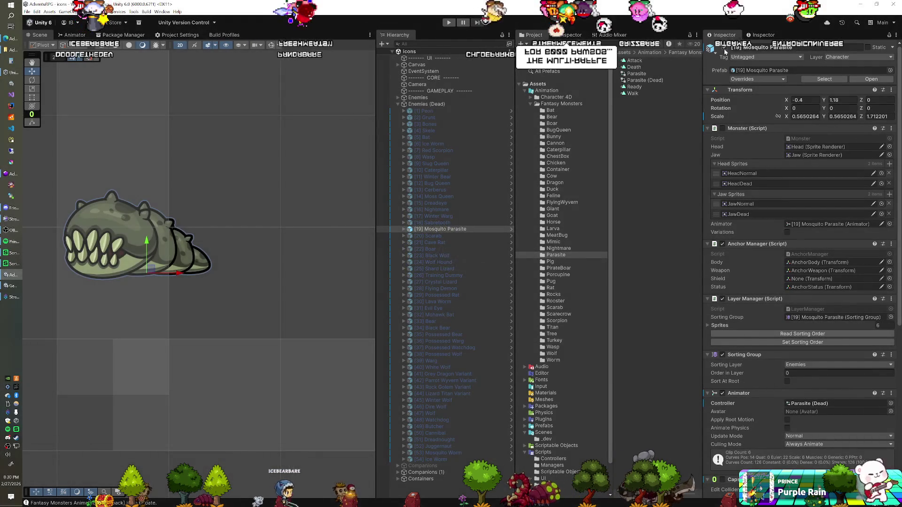
pyautogui.click(435, 235)
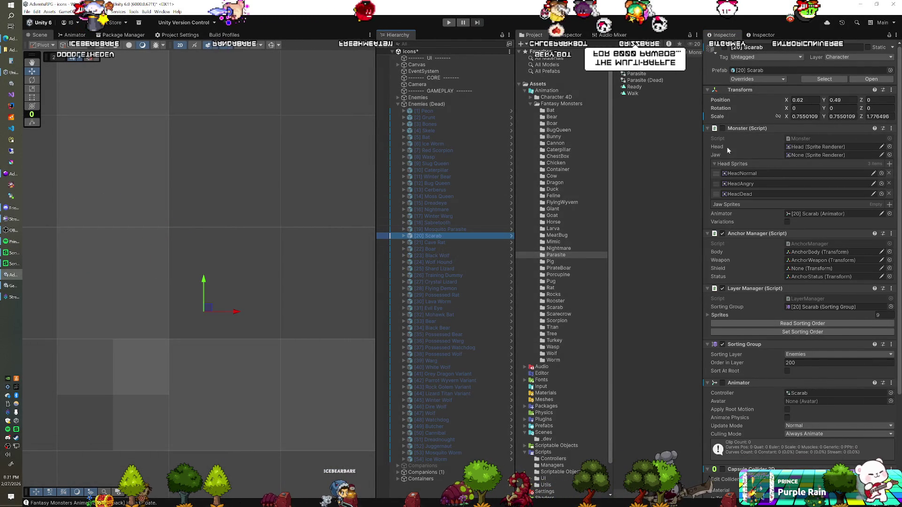
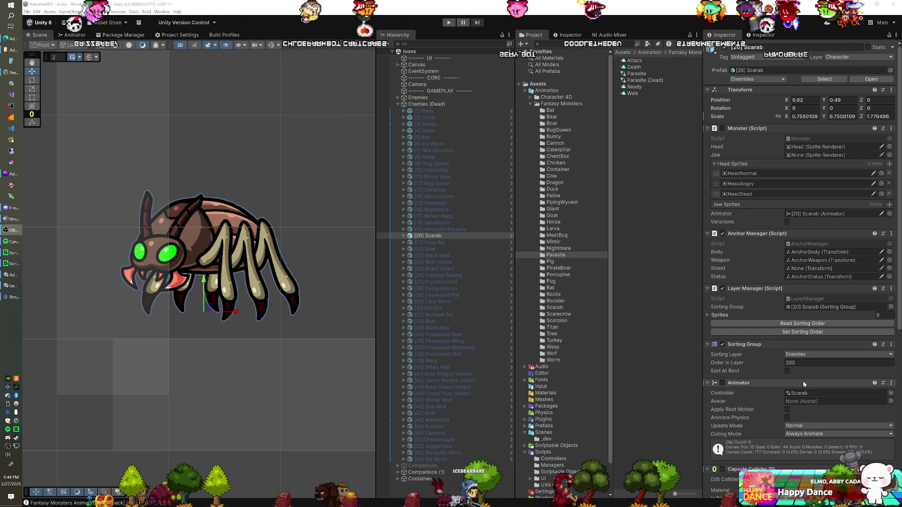
# Duplicate the Scarab animator controller and name the copy Scarab (Dead).
pyautogui.click(799, 393)
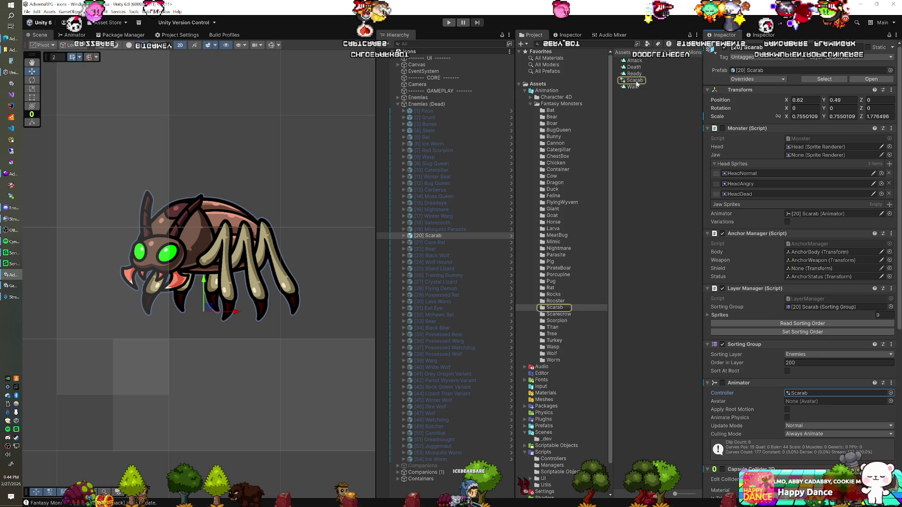
pyautogui.click(635, 80)
pyautogui.hotkey('ctrl', 'd')
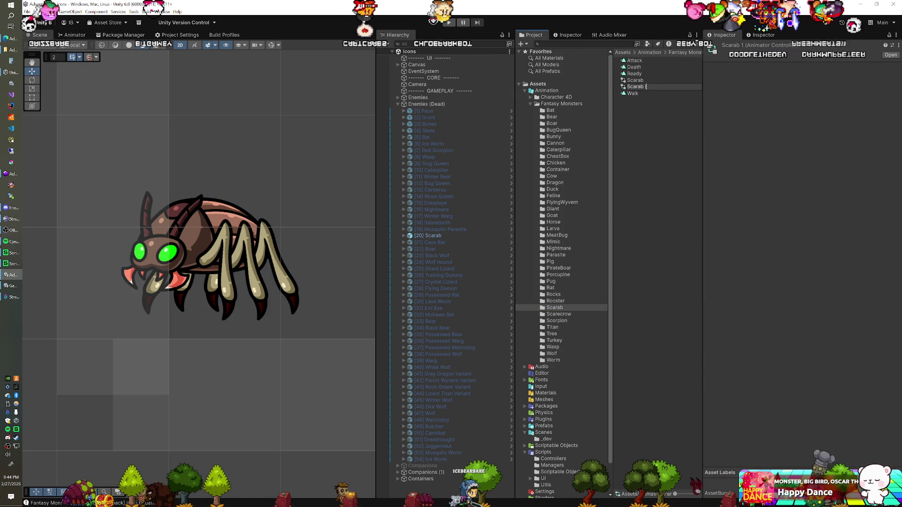
pyautogui.press('Return')
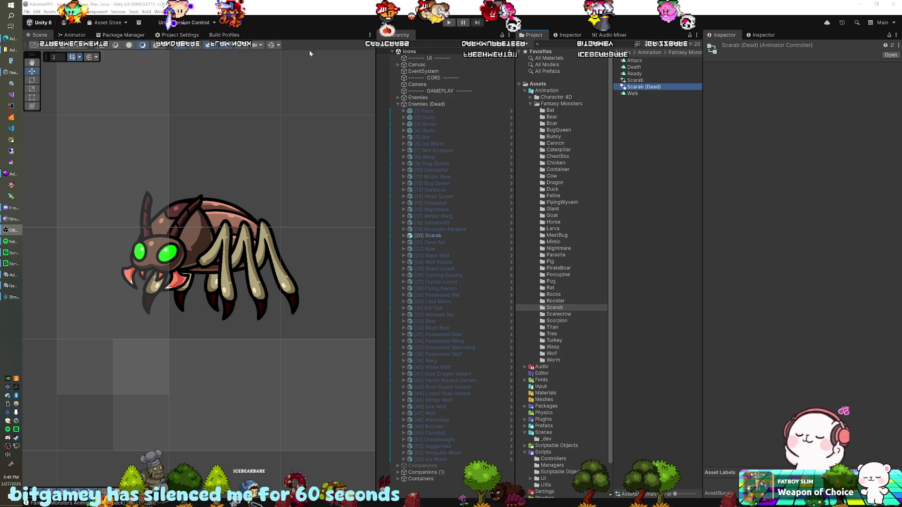
# Assign Scarab (Dead) as the Animator controller of the [20] Scarab enemy.
pyautogui.click(320, 26)
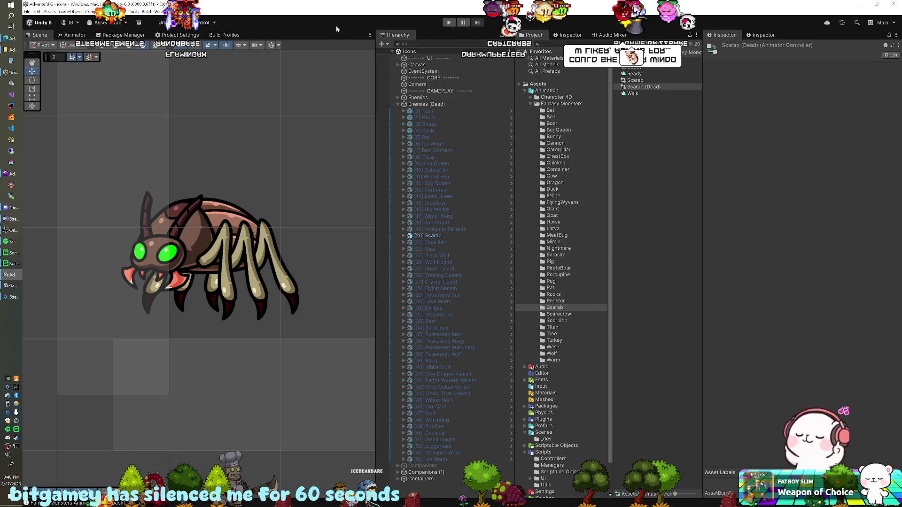
pyautogui.click(433, 236)
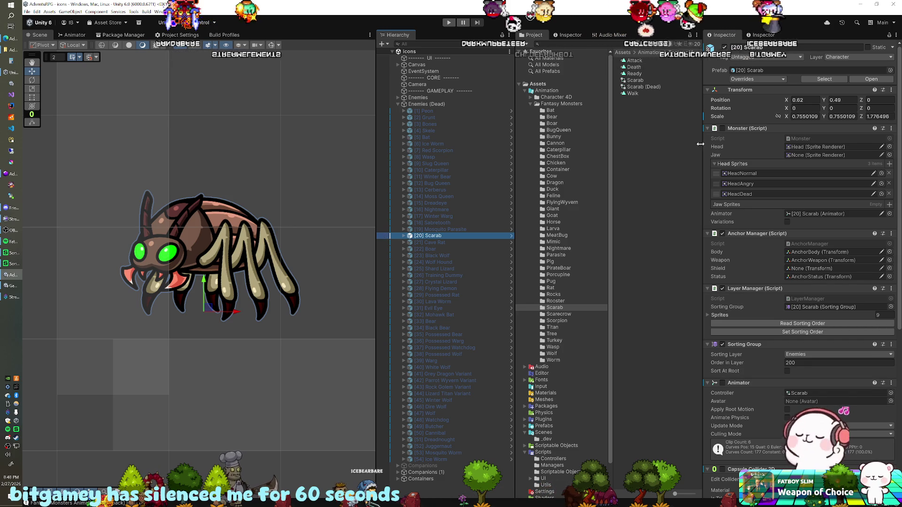
pyautogui.click(799, 394)
pyautogui.moveTo(799, 394); pyautogui.dragTo(799, 394)
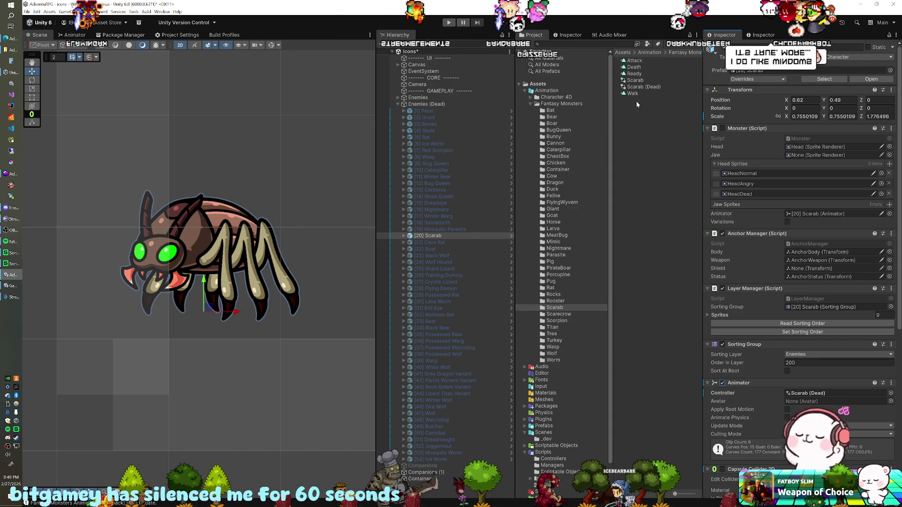
# Set the Scarab (Dead) animator's State parameter to 9.
pyautogui.click(635, 87)
pyautogui.click(74, 35)
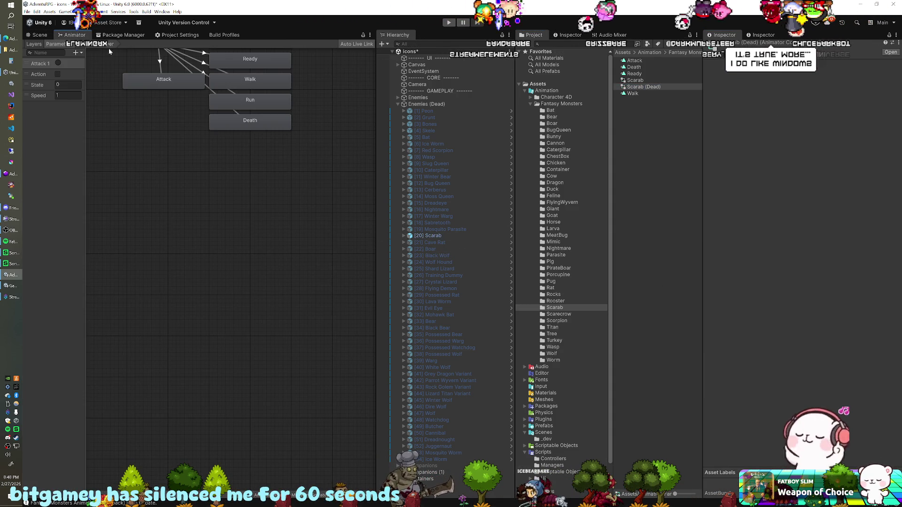
pyautogui.click(78, 84)
pyautogui.write('9')
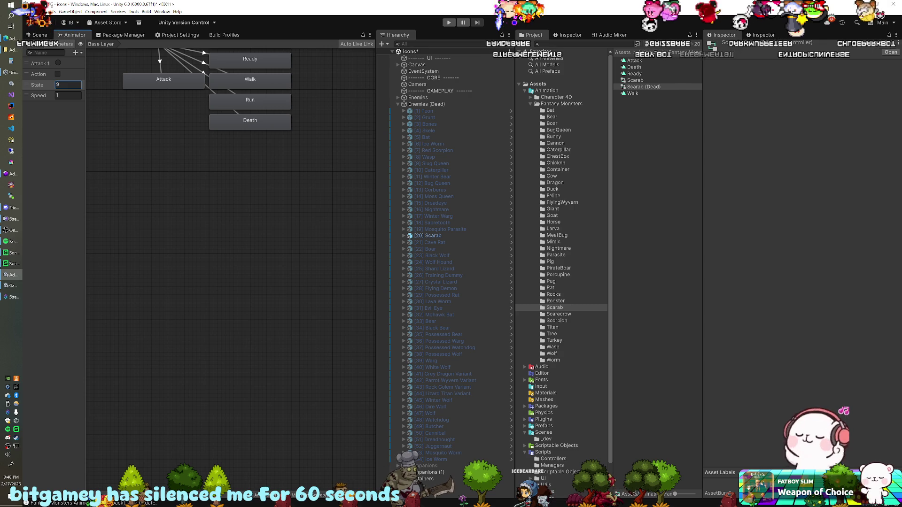
pyautogui.click(40, 35)
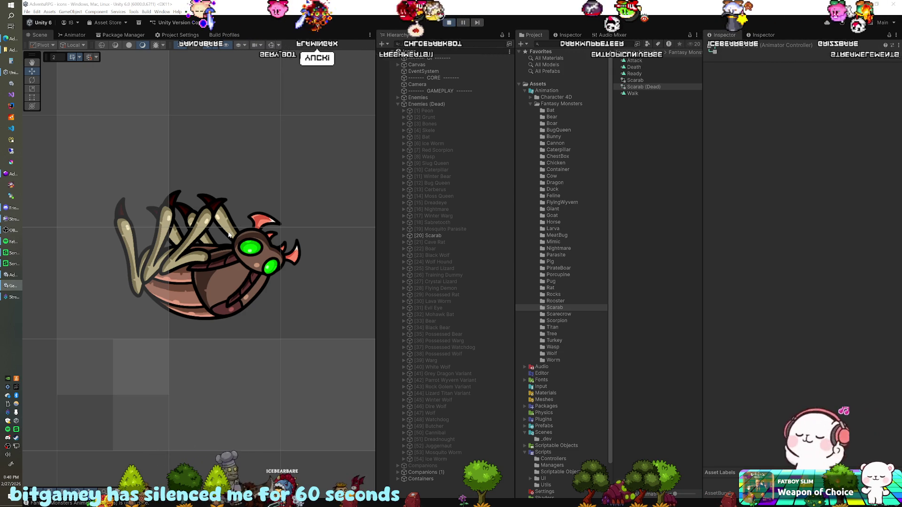
# In Play mode, move the [20] Scarab left and slightly up and shrink it a little.
pyautogui.click(425, 236)
pyautogui.moveTo(207, 312); pyautogui.dragTo(123, 294)
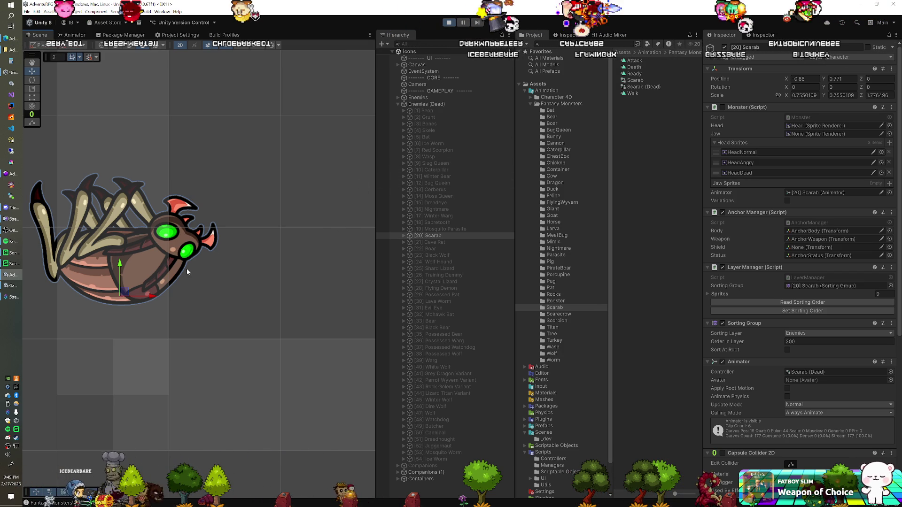
pyautogui.press('r')
pyautogui.moveTo(120, 296); pyautogui.dragTo(132, 292)
pyautogui.press('w')
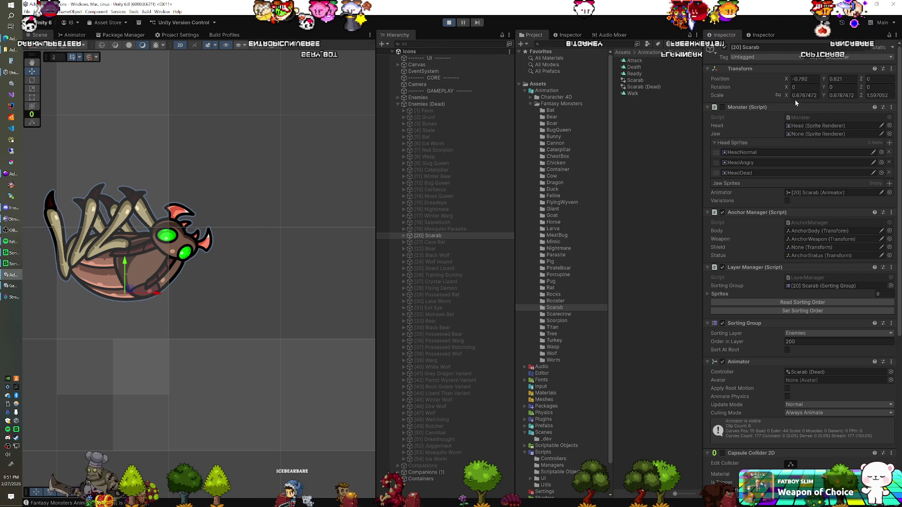
pyautogui.rightClick(740, 69)
# Copy the Scarab's play-mode Transform component values, then stop Play mode.
pyautogui.moveTo(770, 115)
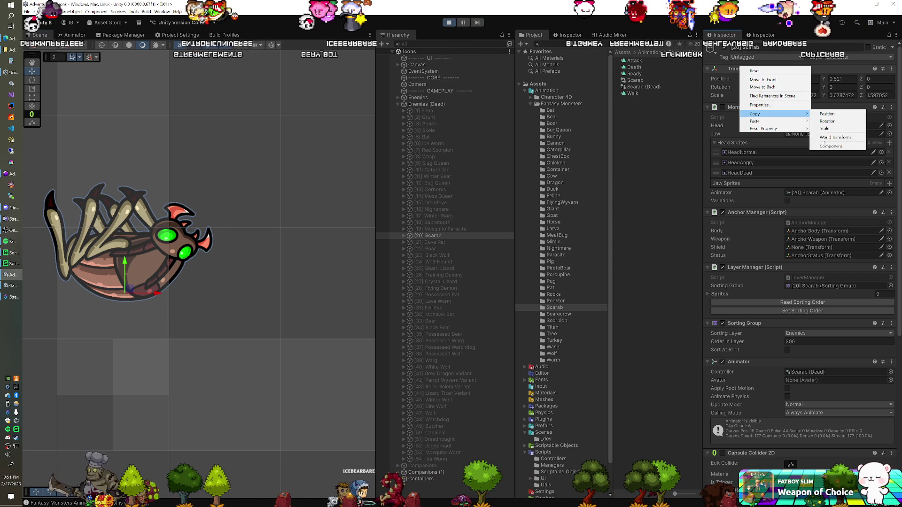
pyautogui.click(831, 147)
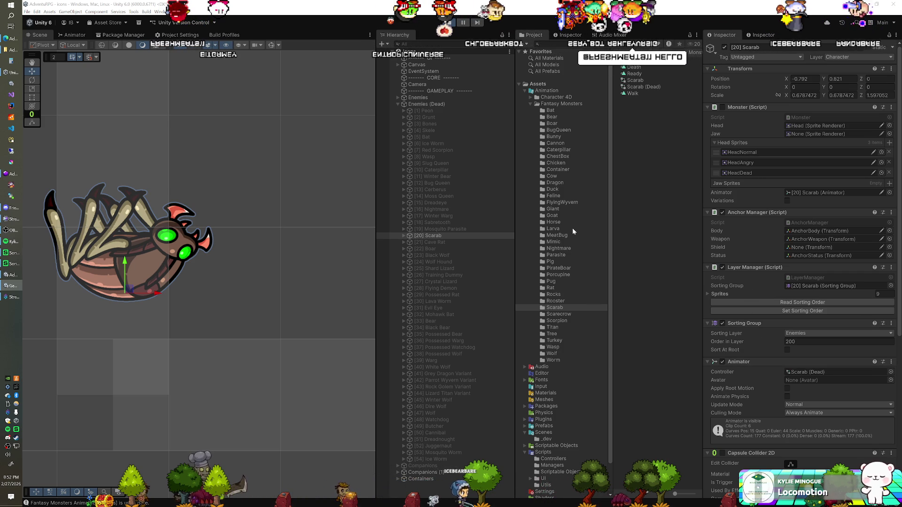
pyautogui.rightClick(750, 73)
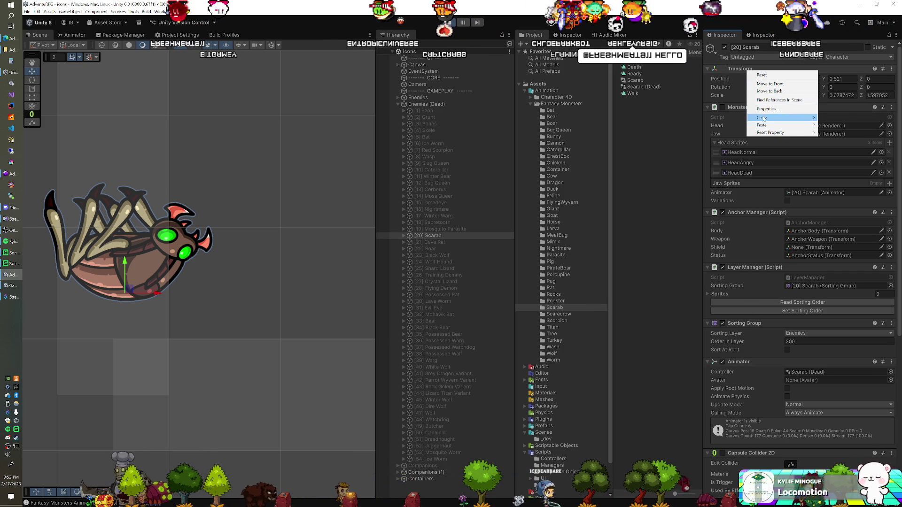
pyautogui.moveTo(765, 118)
pyautogui.click(839, 119)
pyautogui.click(449, 22)
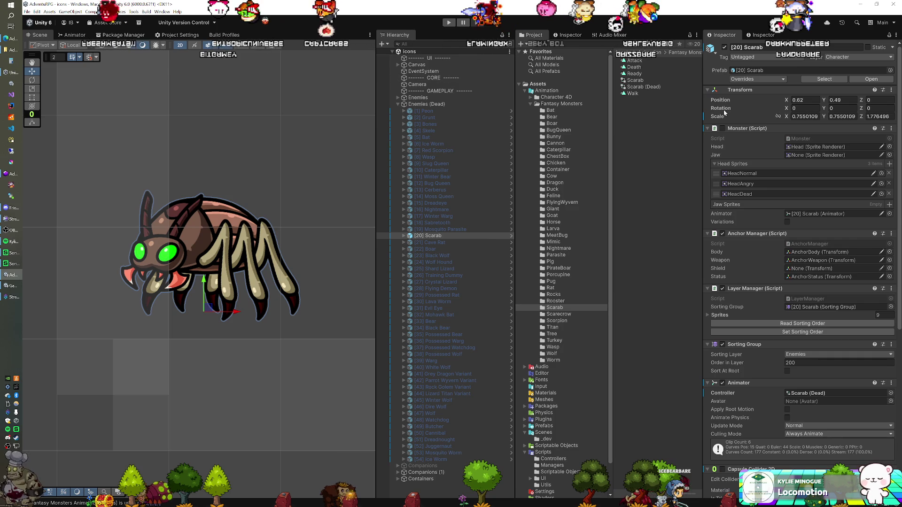
# Paste the copied Transform values onto the [20] Scarab, save the scene, and deactivate the Scarab.
pyautogui.rightClick(727, 89)
pyautogui.moveTo(750, 150)
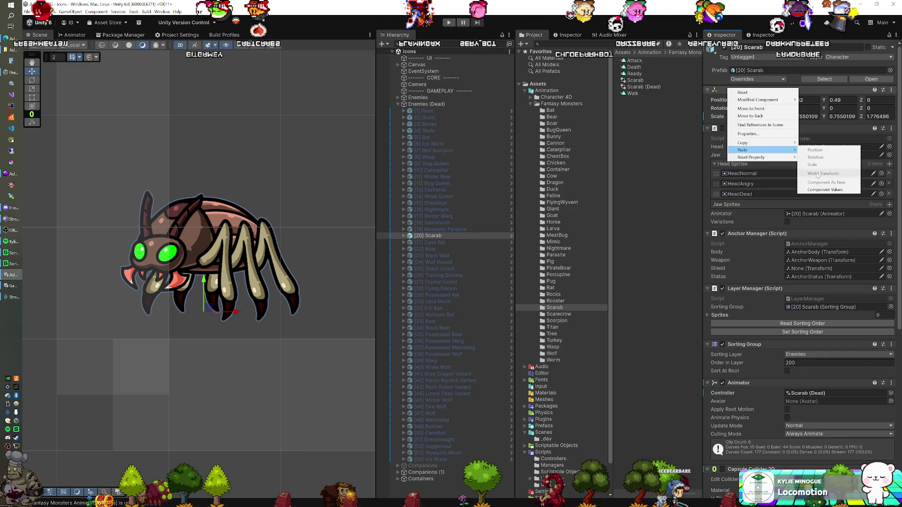
pyautogui.click(820, 158)
pyautogui.hotkey('ctrl', 's')
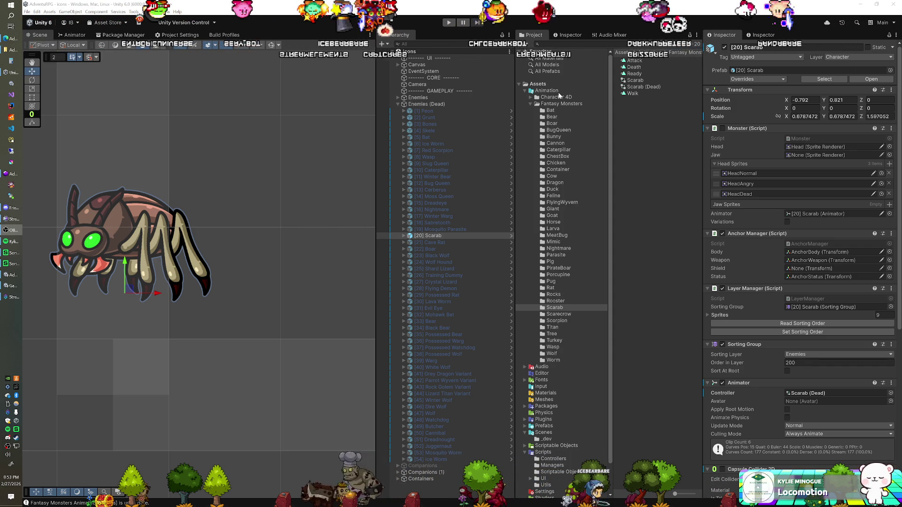
pyautogui.click(724, 48)
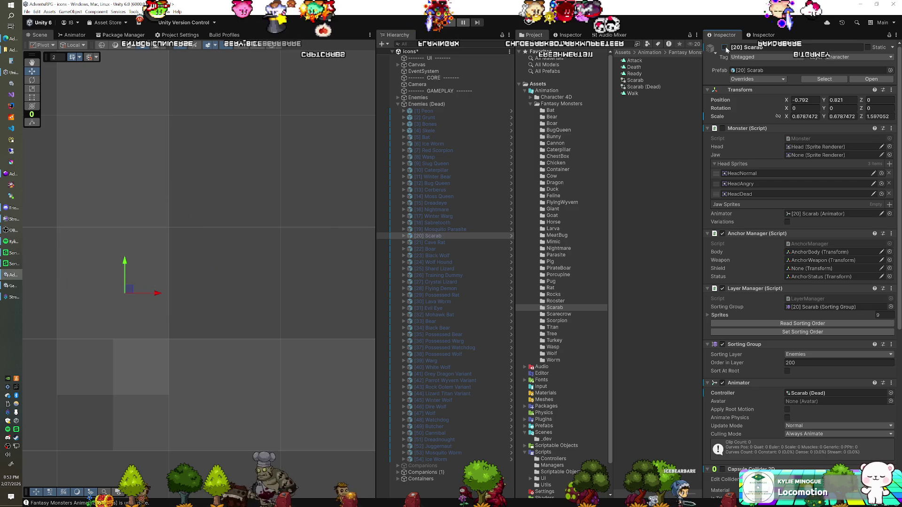
# Select the [21] Cave Rat enemy and save the Icons scene.
pyautogui.click(453, 242)
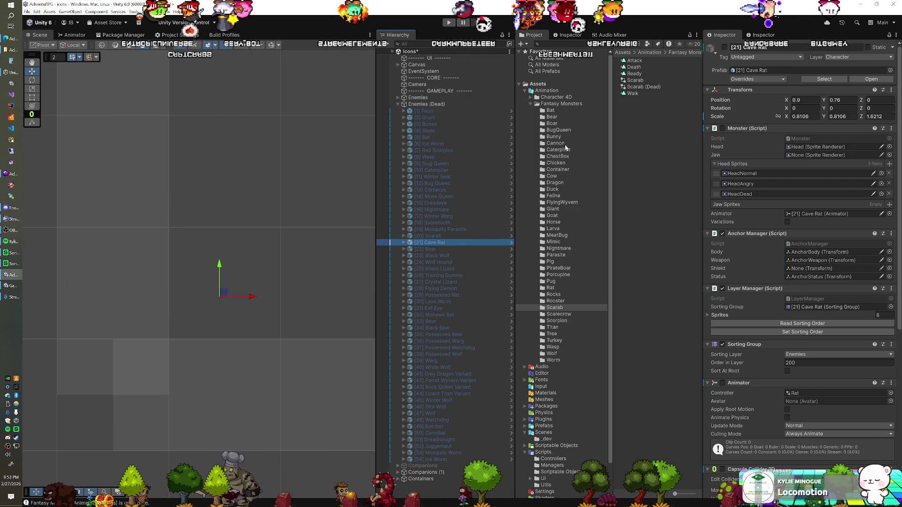
pyautogui.hotkey('ctrl', 's')
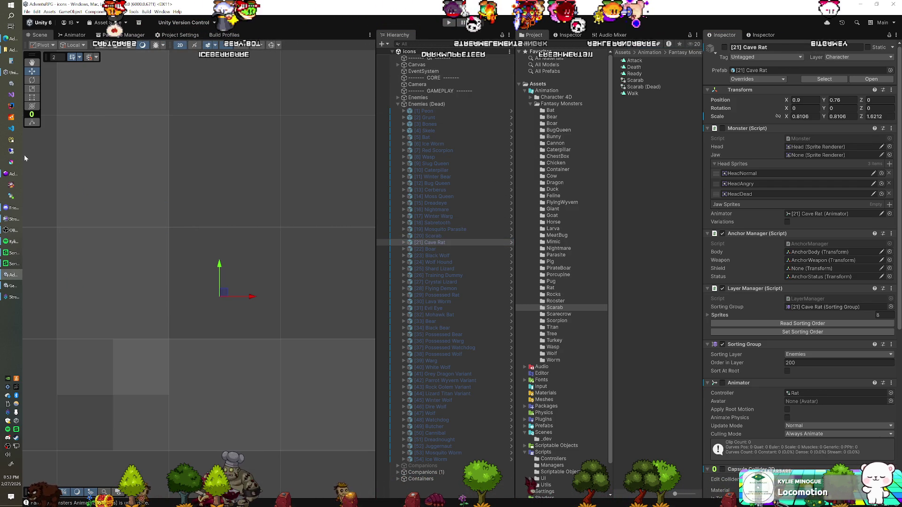
pyautogui.click(13, 54)
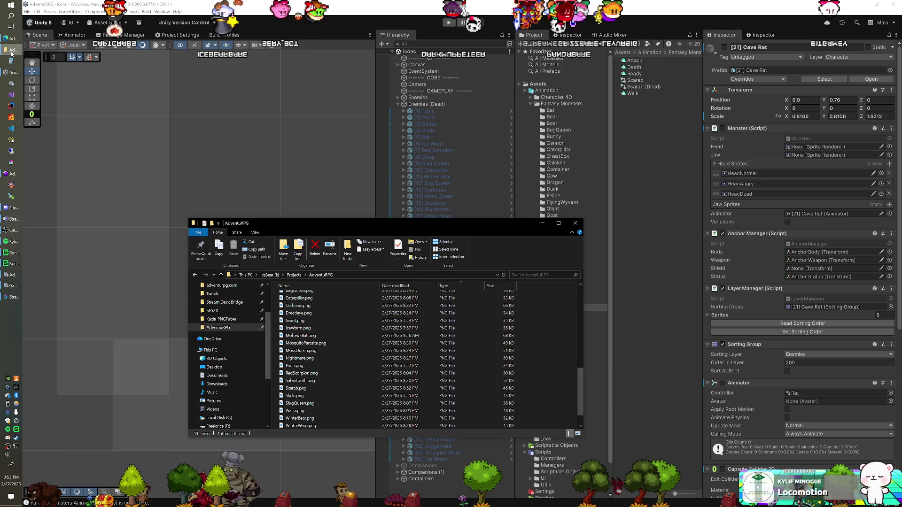
# Rename Bacon.png to BaconCorpse.png, selecting the Corpse suffix for reuse.
pyautogui.moveTo(359, 222)
pyautogui.mouseDown()
pyautogui.moveTo(315, 277)
pyautogui.moveTo(343, 174)
pyautogui.mouseUp()
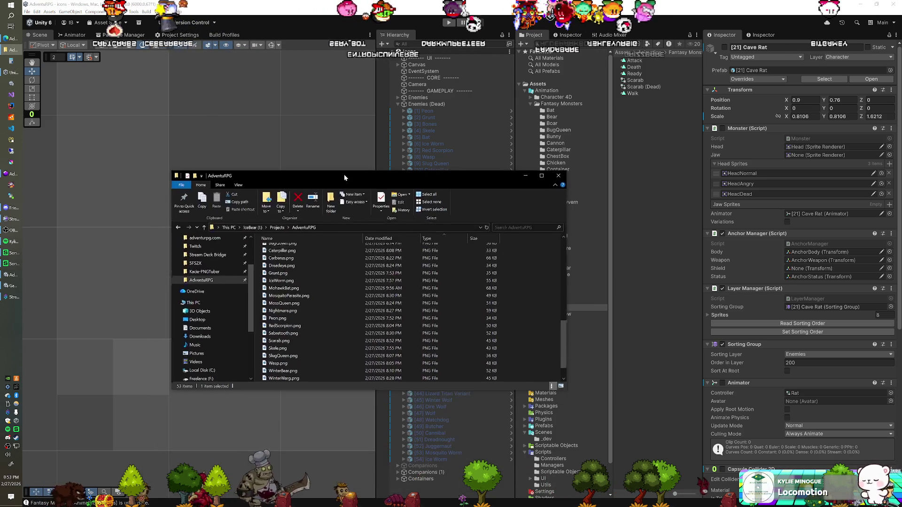
pyautogui.click(287, 271)
pyautogui.scroll(2, 287, 274)
pyautogui.click(279, 262)
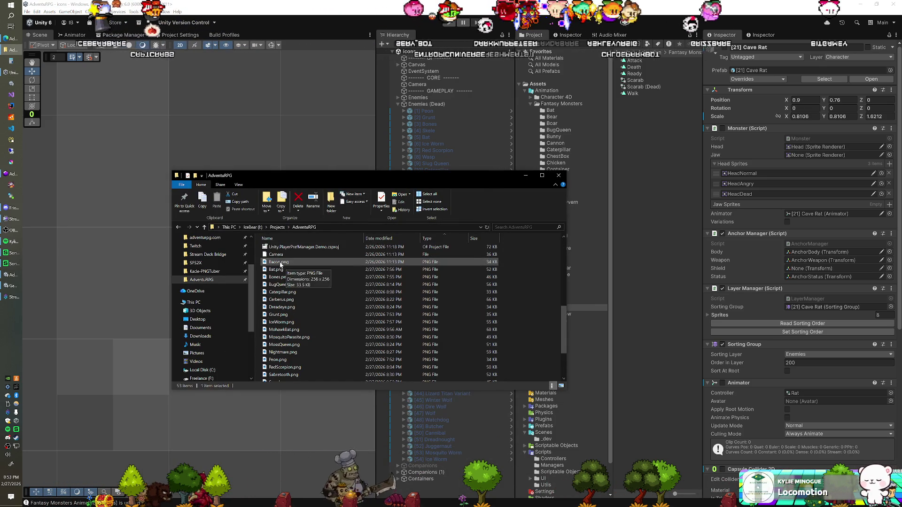
pyautogui.press('F2')
pyautogui.press('Right')
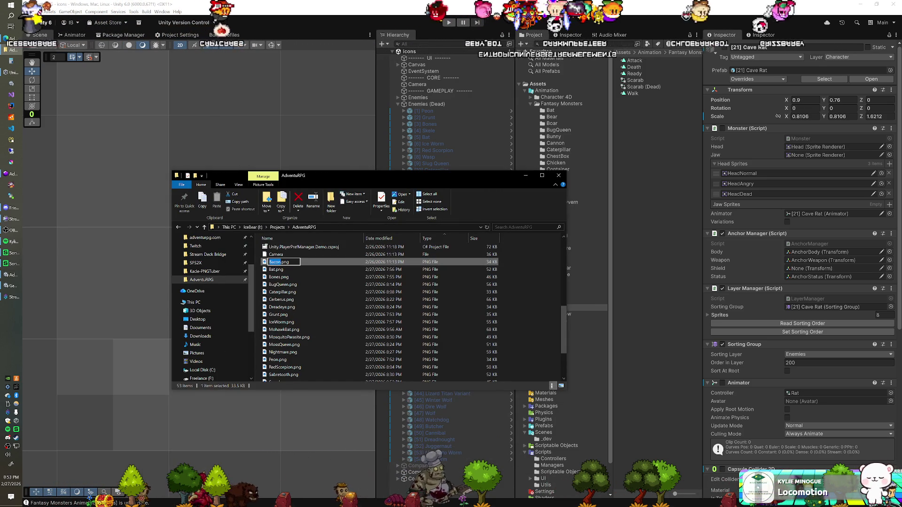
pyautogui.write('Corpse')
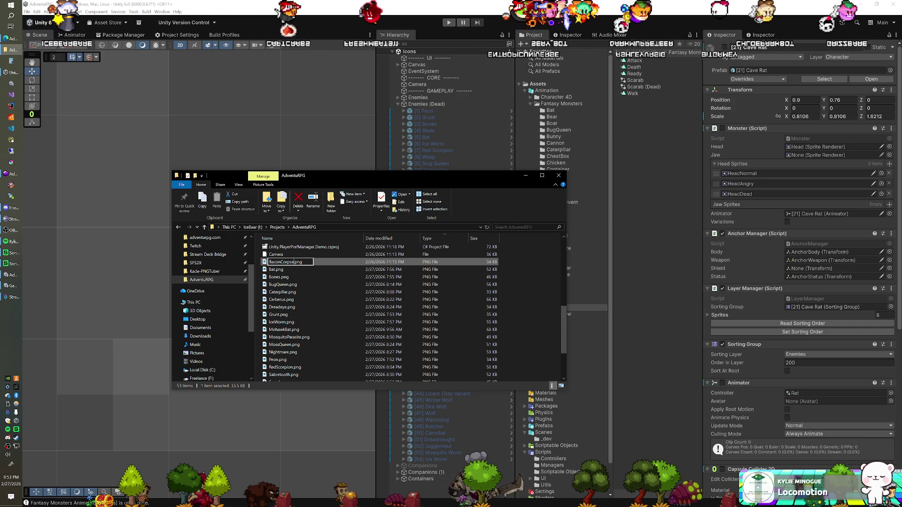
pyautogui.hotkey('shift', 'Home')
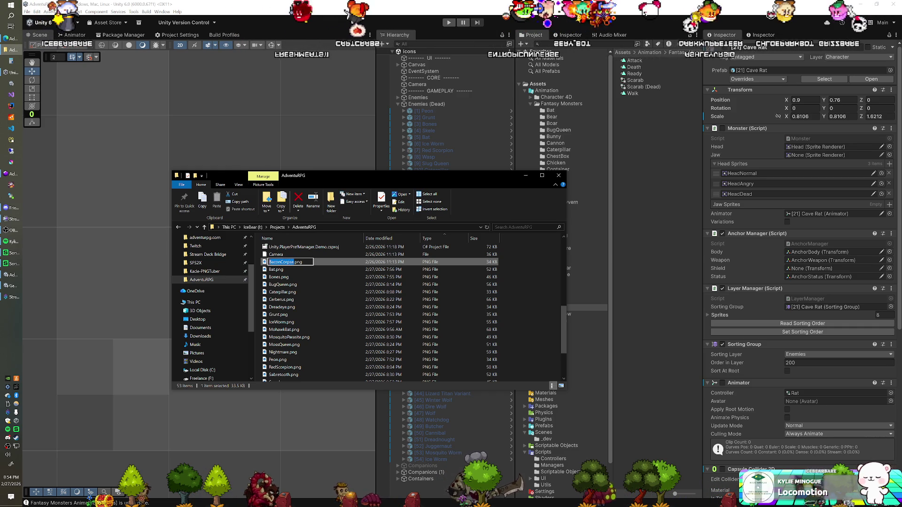
pyautogui.hotkey('shift', 'Right')
pyautogui.hotkey('shift', 'Right')
pyautogui.hotkey('shift', 'Right')
pyautogui.hotkey('ctrl', 'c')
pyautogui.press('Return')
# Append Corpse to the Bat, Bones, BugQueen and Caterpillar image names.
pyautogui.press('Down')
pyautogui.press('F2')
pyautogui.press('Right')
pyautogui.hotkey('ctrl', 'v')
pyautogui.press('Return')
pyautogui.press('Down')
pyautogui.press('F2')
pyautogui.press('Right')
pyautogui.hotkey('ctrl', 'v')
pyautogui.press('Return')
pyautogui.press('Down')
pyautogui.press('Return')
pyautogui.press('Down')
pyautogui.press('F2')
pyautogui.press('Return')
# Append Corpse to the Cerberus, Dreadeye and Grunt image names.
pyautogui.press('Down')
pyautogui.press('F2')
pyautogui.press('Return')
pyautogui.press('Down')
pyautogui.press('F2')
pyautogui.press('Right')
pyautogui.hotkey('ctrl', 'v')
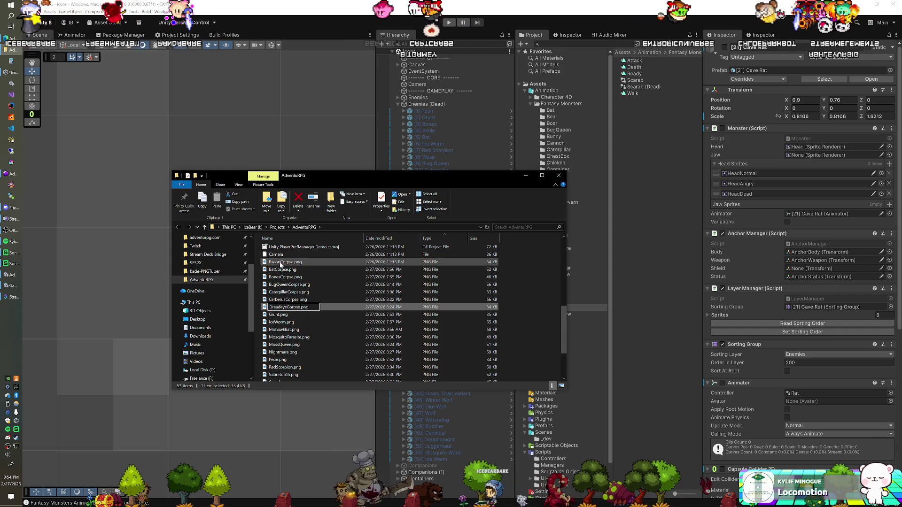
pyautogui.press('Return')
pyautogui.press('Down')
pyautogui.press('F2')
pyautogui.press('Right')
pyautogui.hotkey('ctrl', 'v')
pyautogui.press('Return')
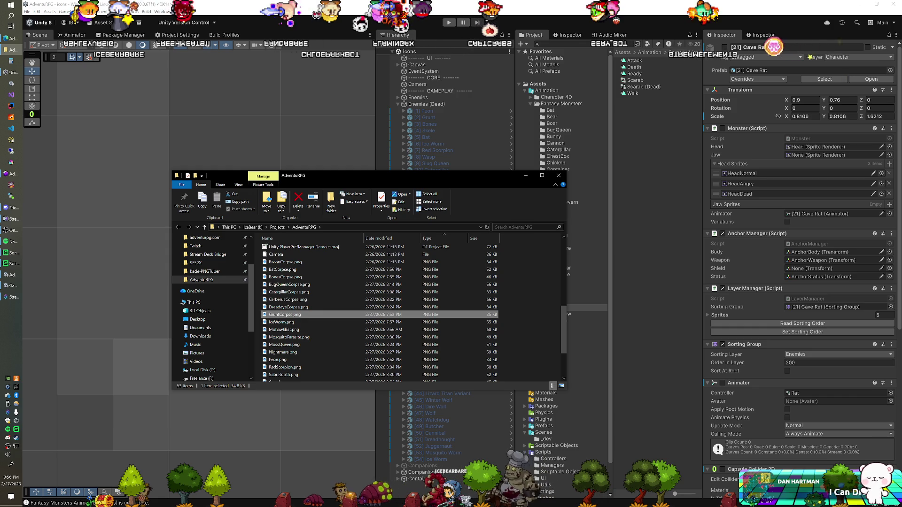
pyautogui.click(5, 229)
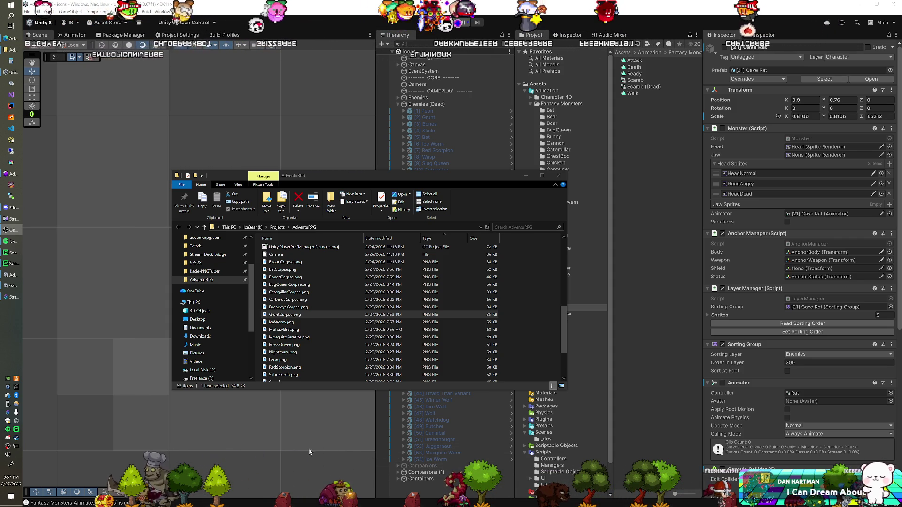
# Append Corpse to the IceWorm through Sabretooth image names, including Peon and RedScorpion.
pyautogui.click(282, 322)
pyautogui.press('F2')
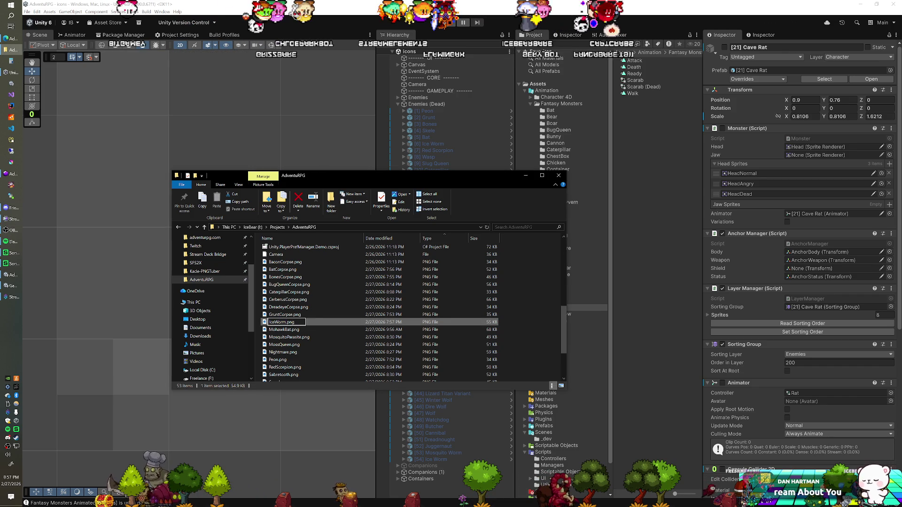
pyautogui.write('Corpse')
pyautogui.press('Tab')
pyautogui.write('Corpse')
pyautogui.press('Tab')
pyautogui.write('Corpse')
pyautogui.press('Tab')
pyautogui.write('Corpse')
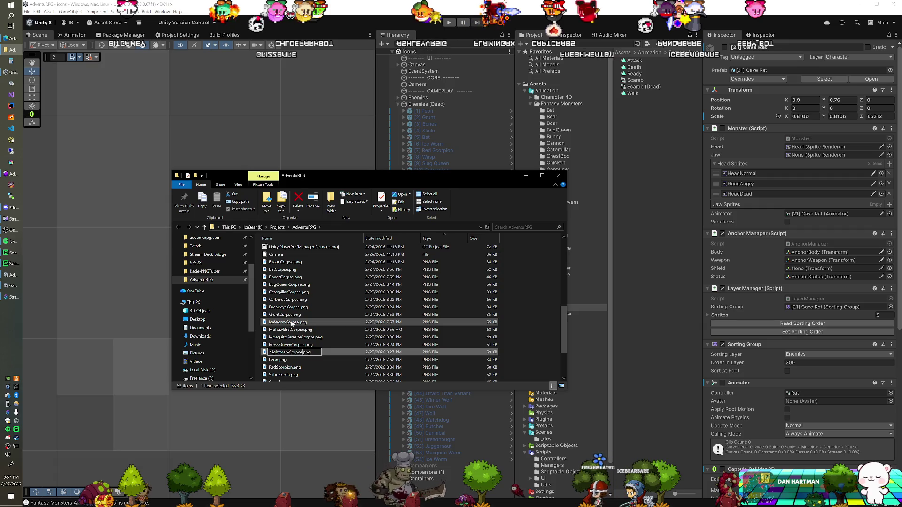
pyautogui.press('Tab')
pyautogui.write('Corpse')
pyautogui.press('Tab')
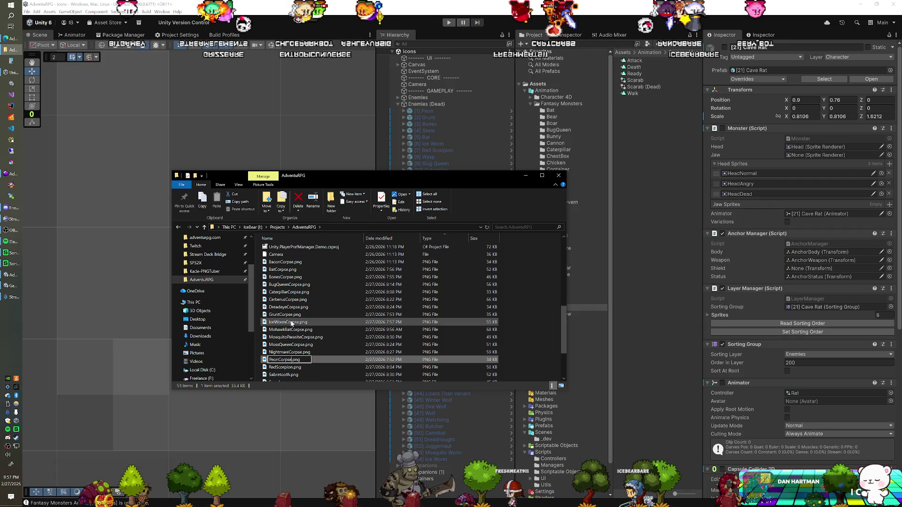
pyautogui.press('Tab')
pyautogui.write('Corpse')
pyautogui.press('Tab')
pyautogui.write('Corpse')
pyautogui.press('Return')
# Rename Scarab.png to ScarabCorpse.png.
pyautogui.scroll(-3, 317, 310)
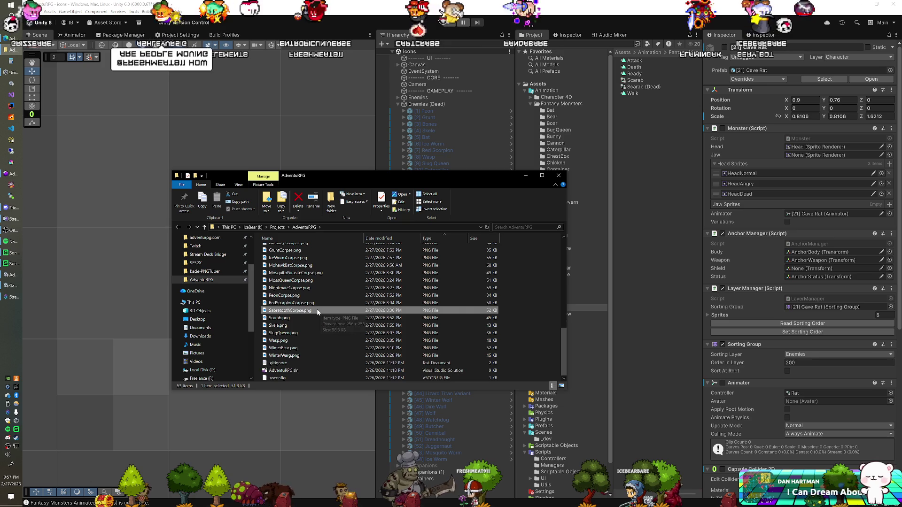
pyautogui.press('Down')
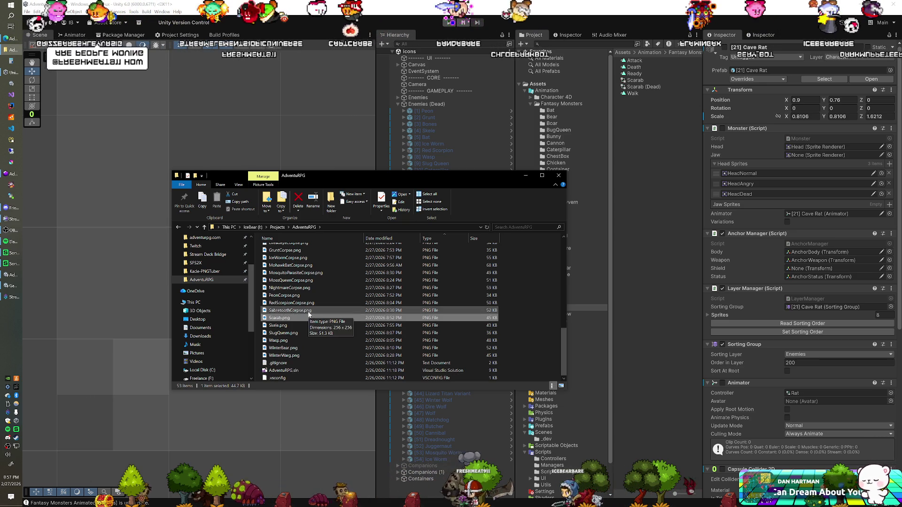
pyautogui.press('F2')
pyautogui.write('Corpse')
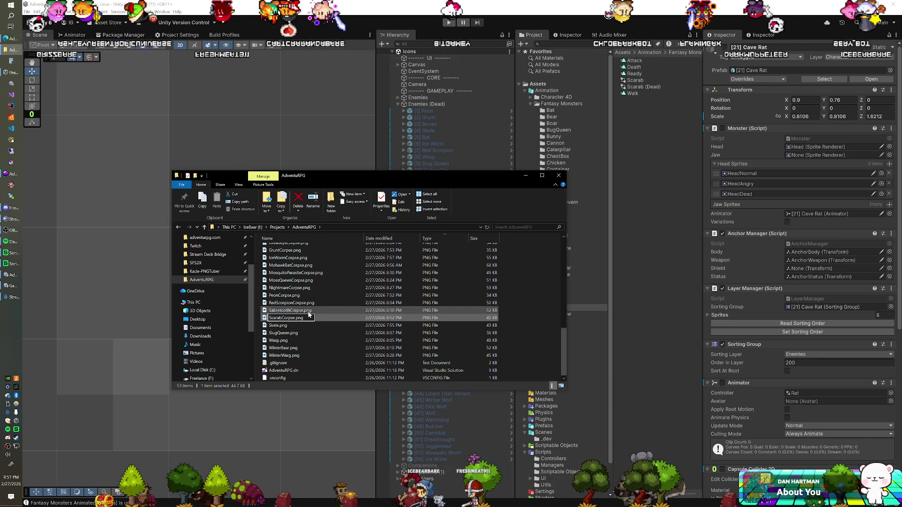
pyautogui.press('Return')
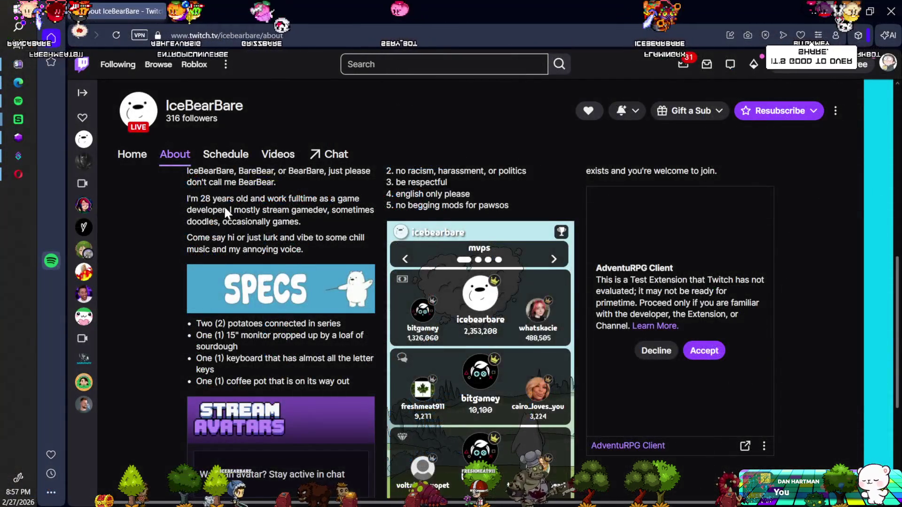
# Accept the AdventuRPG Client test extension's consent prompt on the About page.
pyautogui.scroll(5, 348, 221)
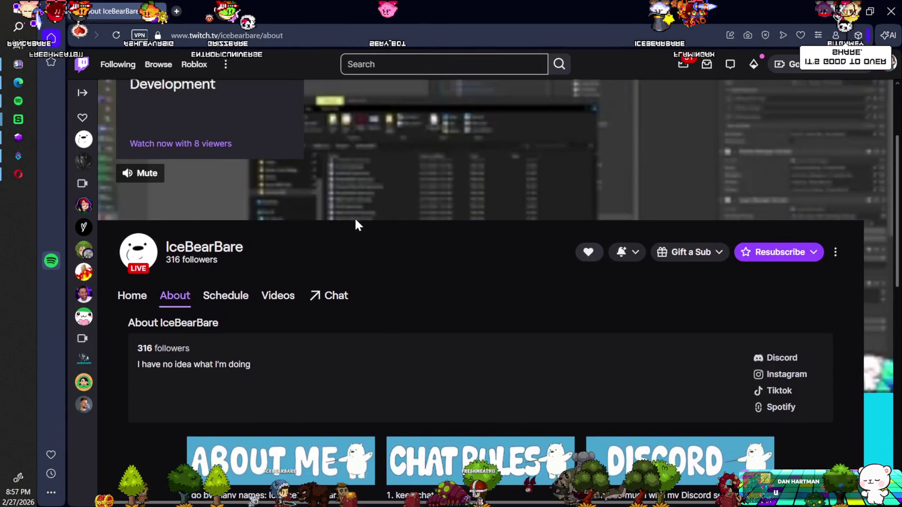
pyautogui.scroll(-3, 356, 225)
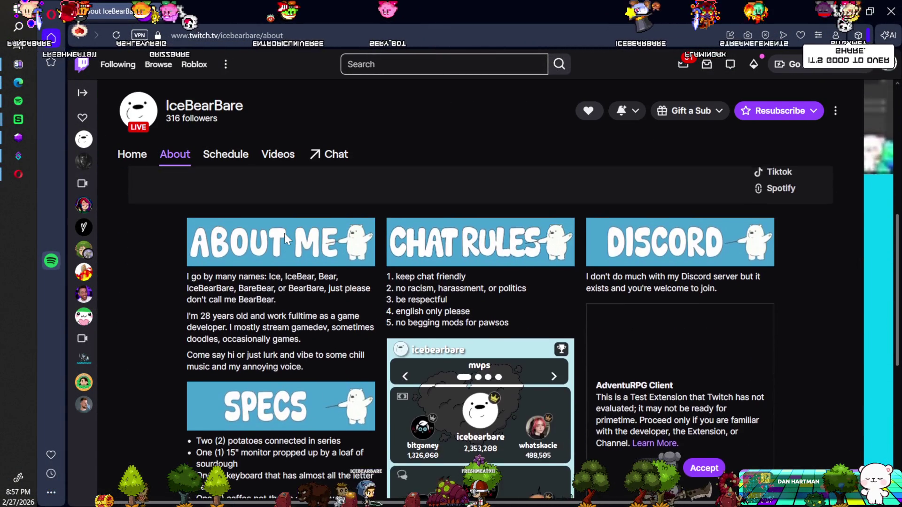
pyautogui.scroll(2, 284, 233)
pyautogui.scroll(-6, 261, 265)
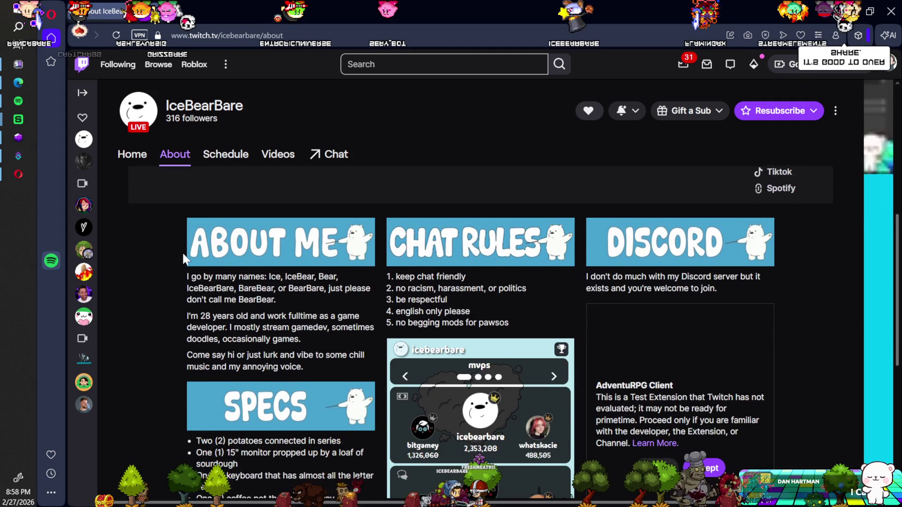
pyautogui.scroll(1, 370, 286)
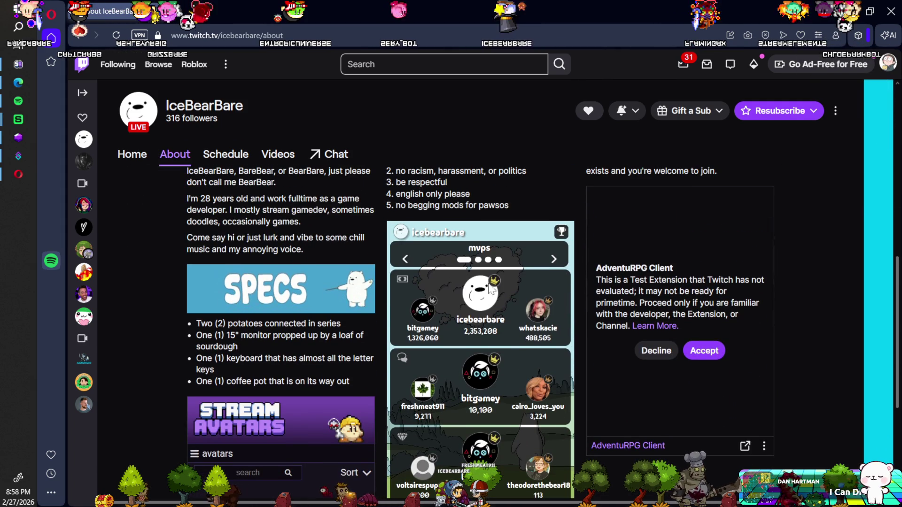
pyautogui.scroll(-5, 475, 322)
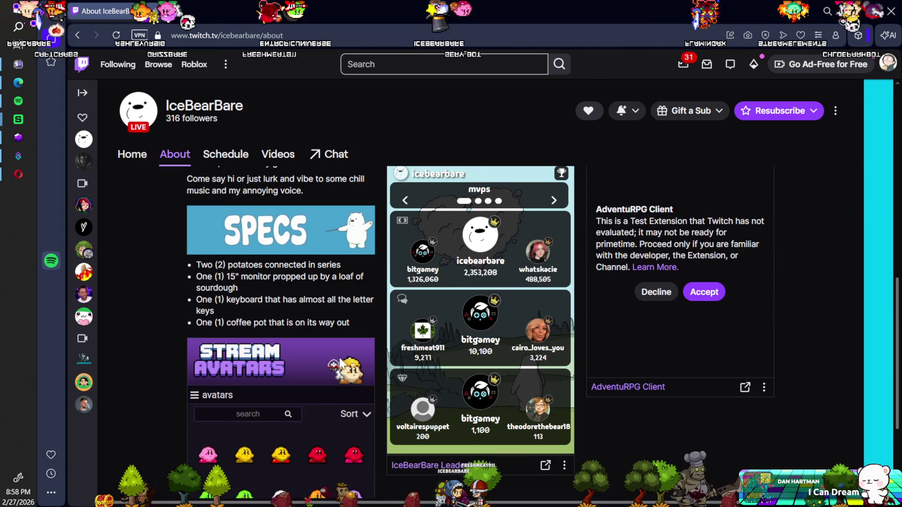
pyautogui.scroll(5, 383, 337)
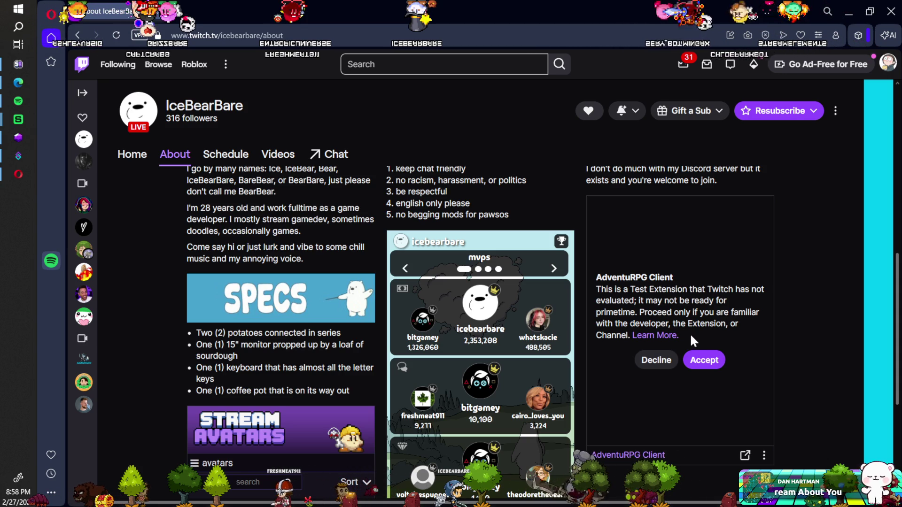
pyautogui.click(713, 363)
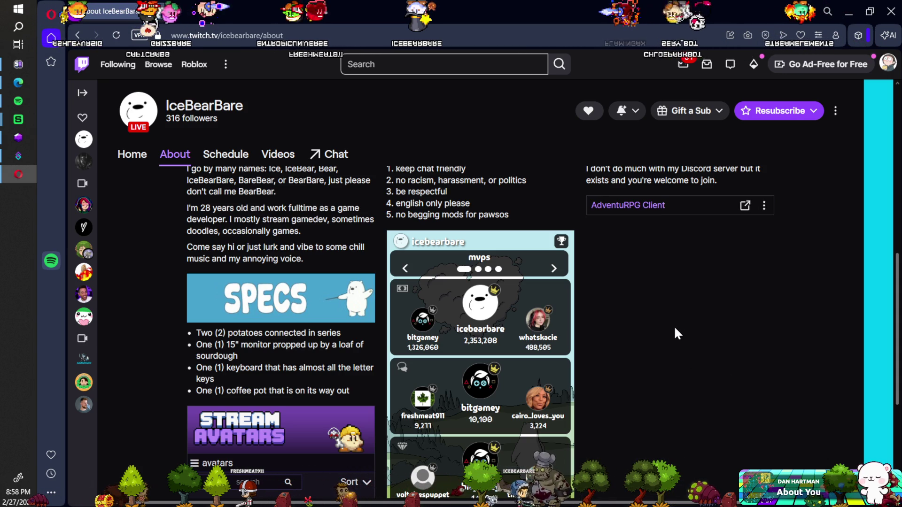
# Open the AdventuRPG character's inventory and bring up its sell list.
pyautogui.scroll(-1, 559, 329)
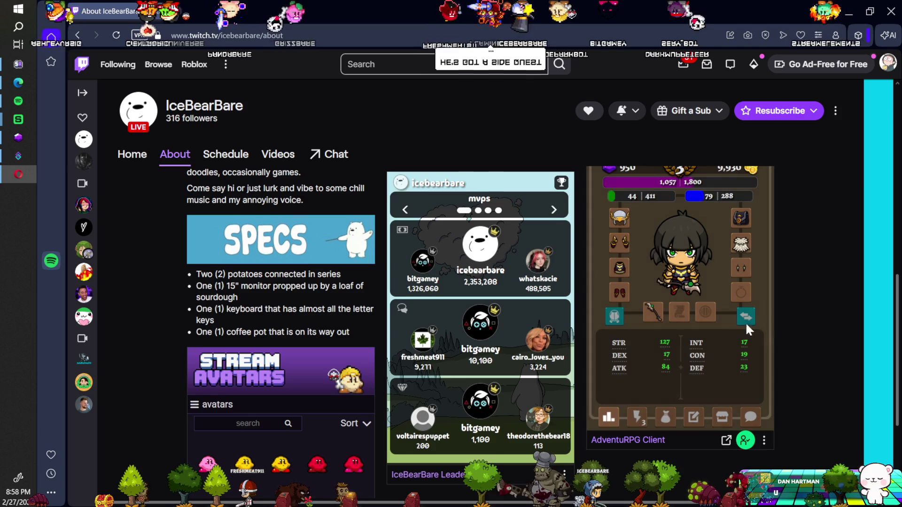
pyautogui.scroll(1, 822, 320)
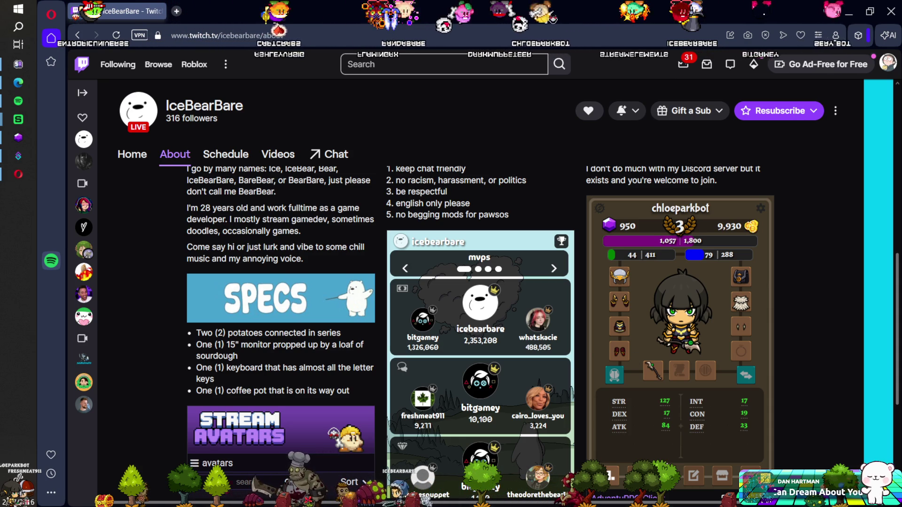
pyautogui.click(690, 402)
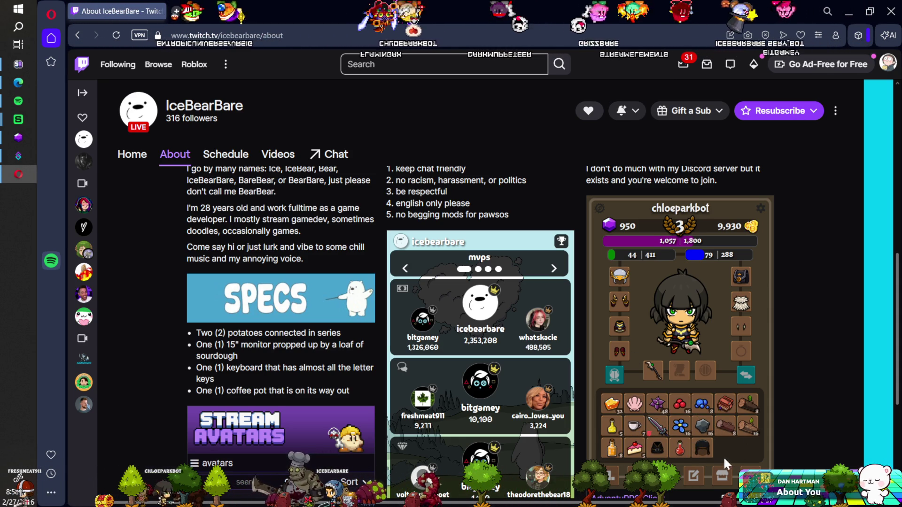
pyautogui.click(722, 475)
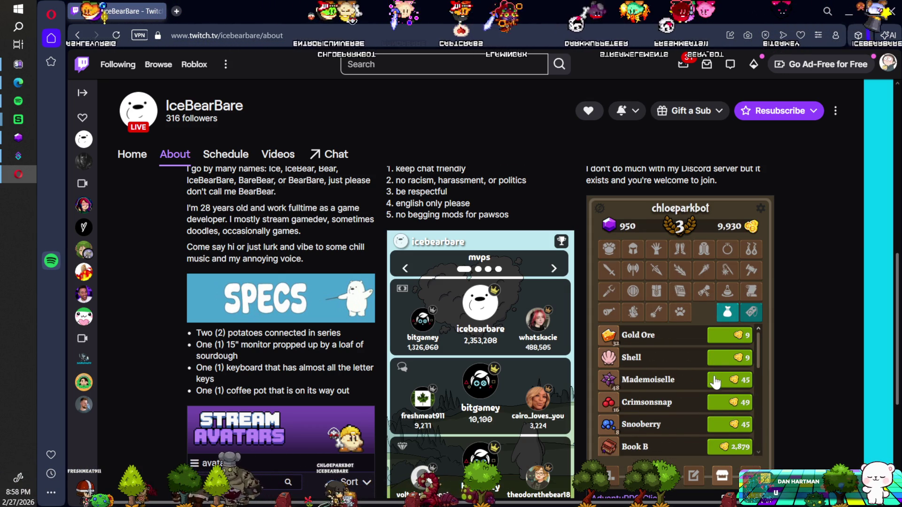
# Sell three Crimsonsnaps at 49 gold each.
pyautogui.click(715, 403)
pyautogui.click(714, 404)
pyautogui.click(714, 405)
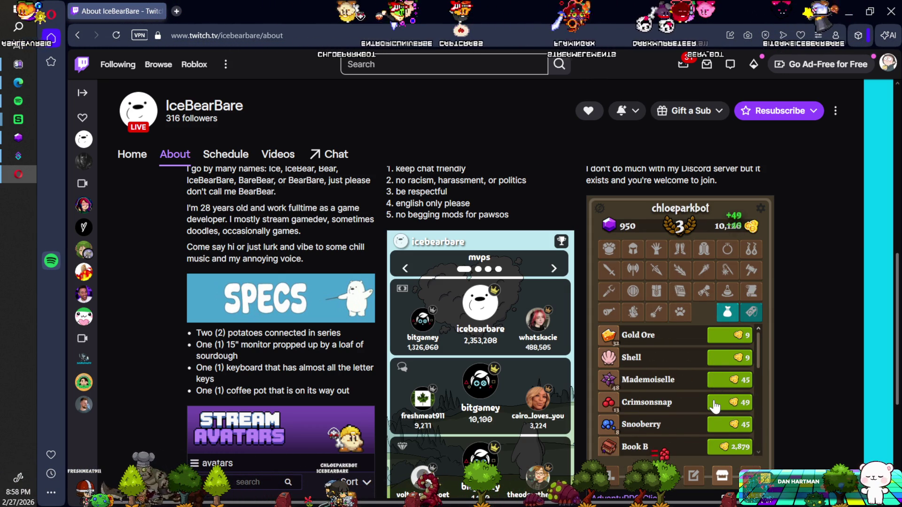
# Sell the remaining Crimsonsnaps and the Snooberry for 45 gold.
pyautogui.click(714, 405)
pyautogui.click(714, 405)
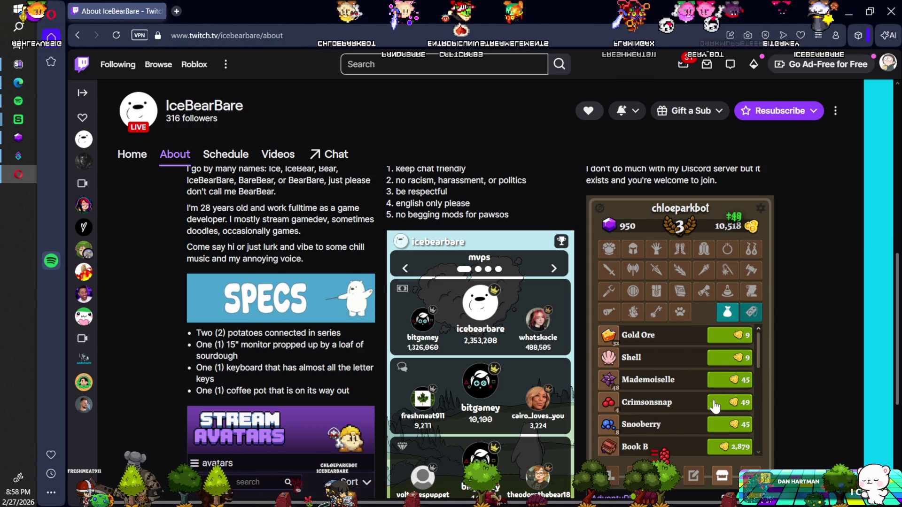
pyautogui.click(715, 405)
pyautogui.click(714, 405)
pyautogui.click(715, 405)
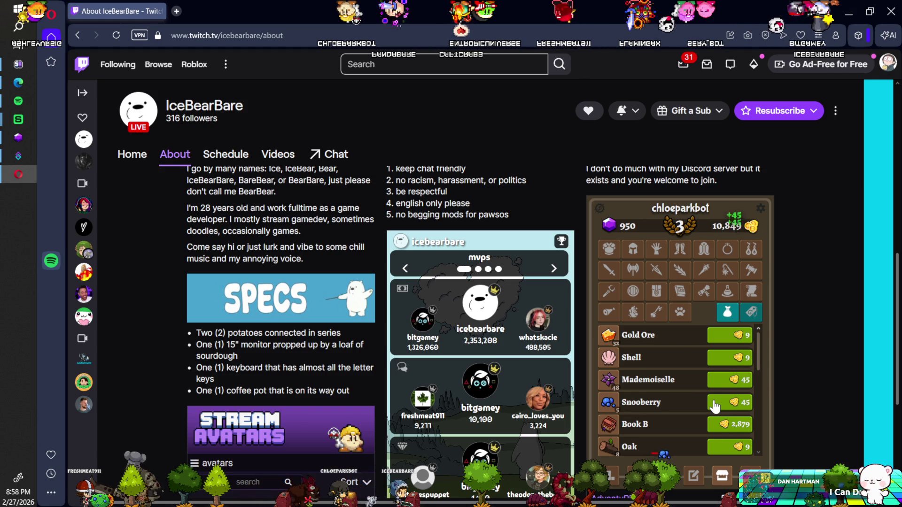
pyautogui.click(714, 405)
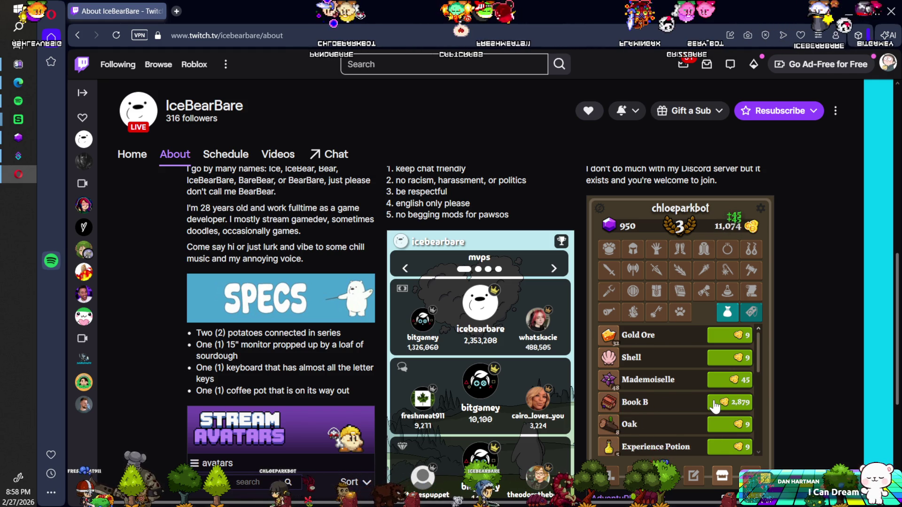
# Sell all four Oaks at 9 gold each and the Experience Potion.
pyautogui.scroll(-2, 700, 402)
pyautogui.click(720, 370)
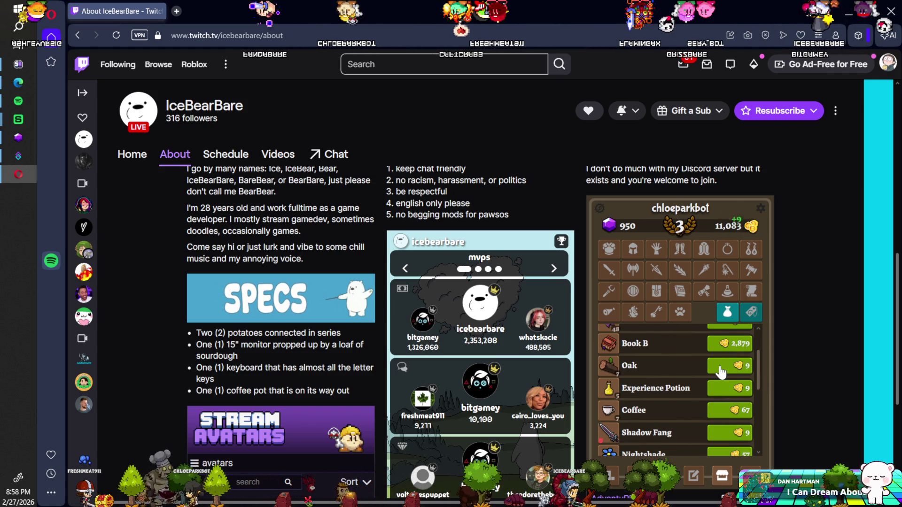
pyautogui.click(720, 372)
pyautogui.click(720, 373)
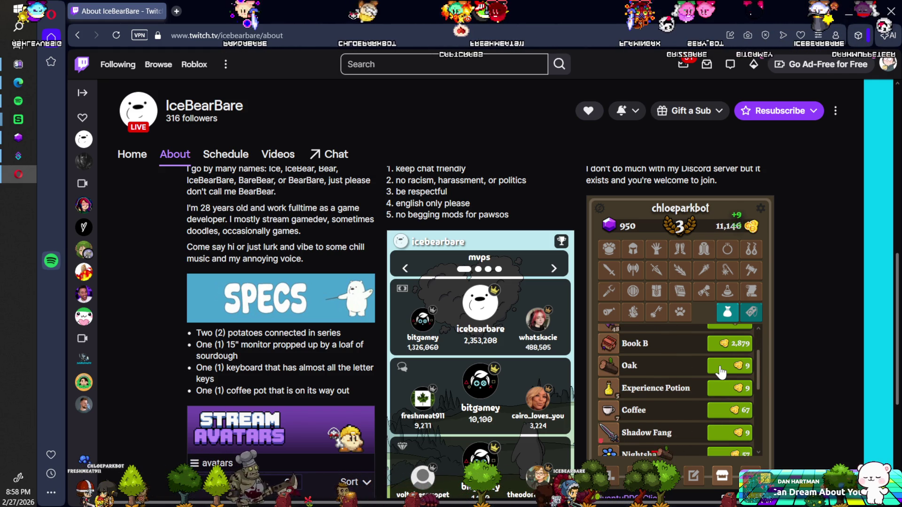
pyautogui.click(720, 374)
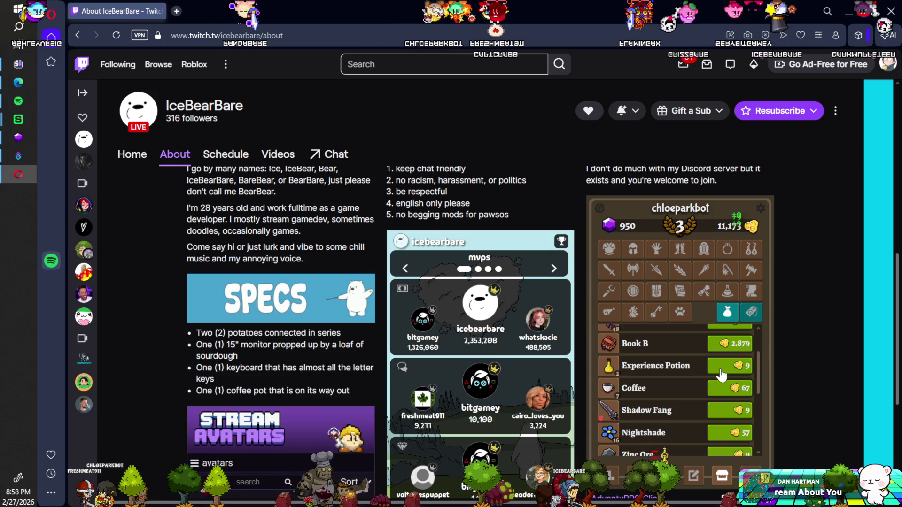
pyautogui.click(721, 375)
# Sell the Rend Potion for 584 gold and go back to the character view.
pyautogui.scroll(-2, 706, 390)
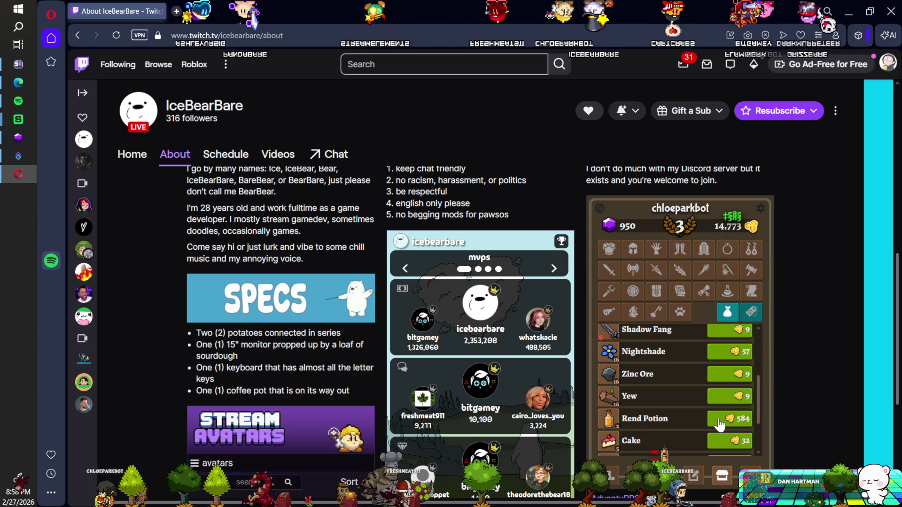
pyautogui.click(718, 425)
pyautogui.click(609, 476)
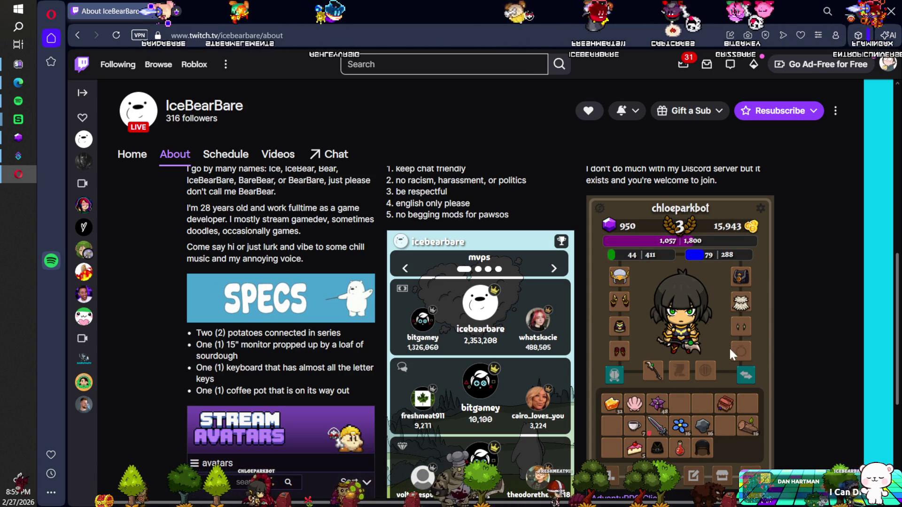
# Equip the sword, then move the zombie item into row two's fourth slot on the trees-and-creatures page.
pyautogui.moveTo(657, 425); pyautogui.dragTo(670, 331)
pyautogui.click(670, 331)
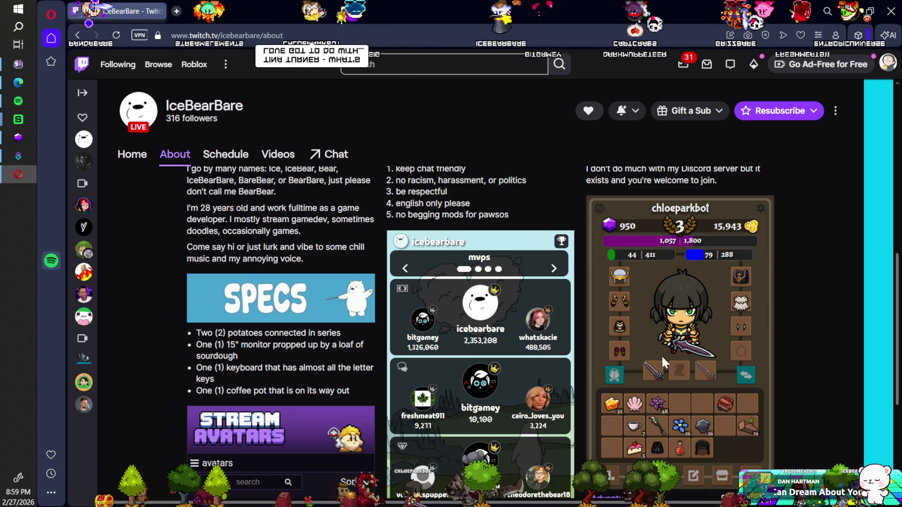
pyautogui.click(656, 432)
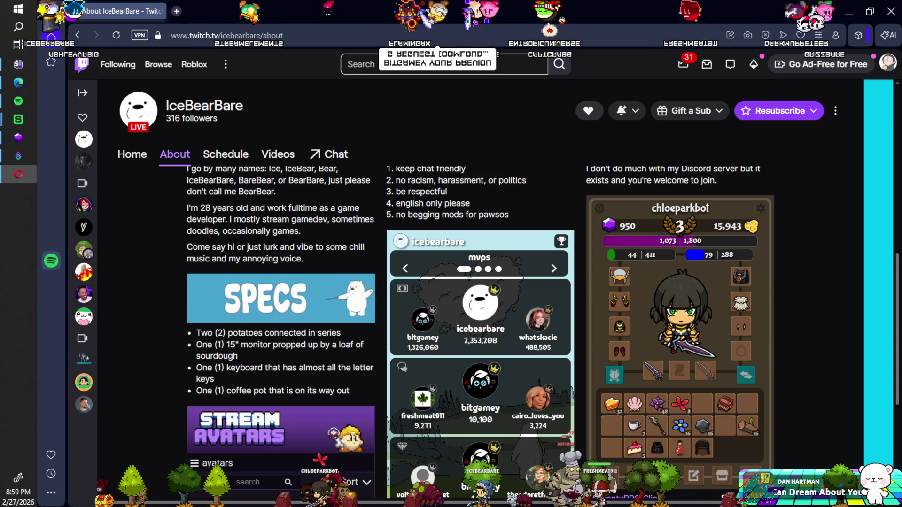
pyautogui.moveTo(655, 455); pyautogui.dragTo(678, 422)
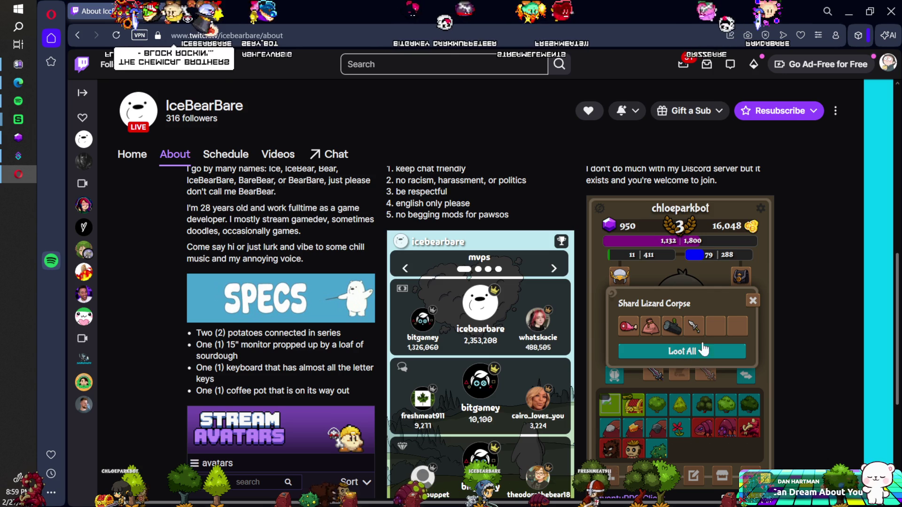
# Dismiss the Shard Lizard Corpse loot, clear the Butcher Corpse, and open the 10-gold armor shop.
pyautogui.click(752, 301)
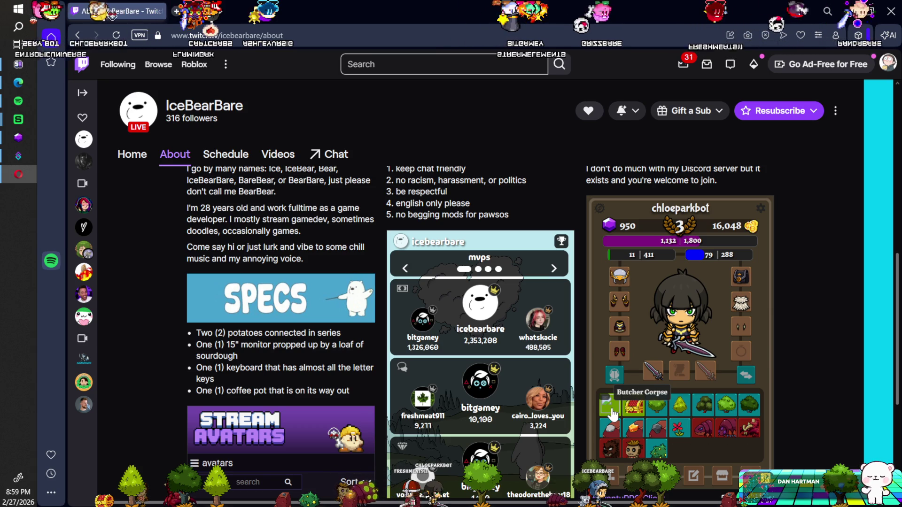
pyautogui.click(612, 413)
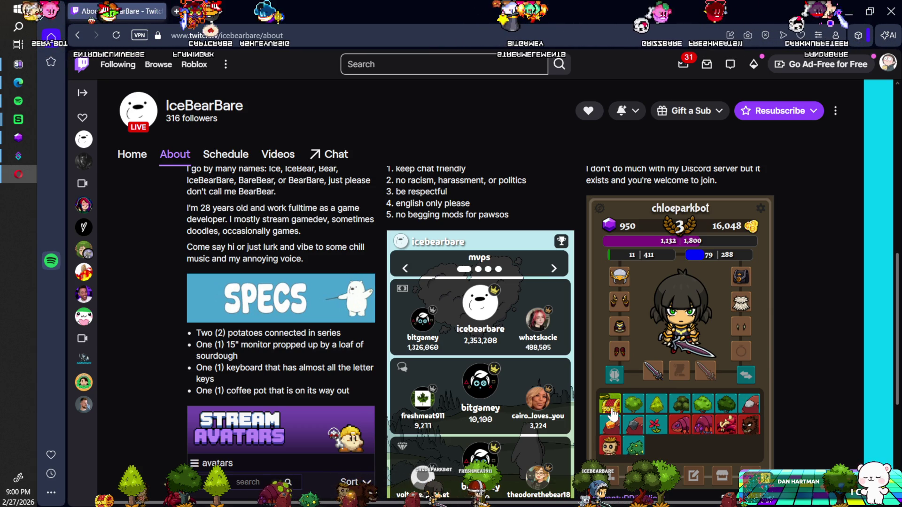
pyautogui.click(724, 474)
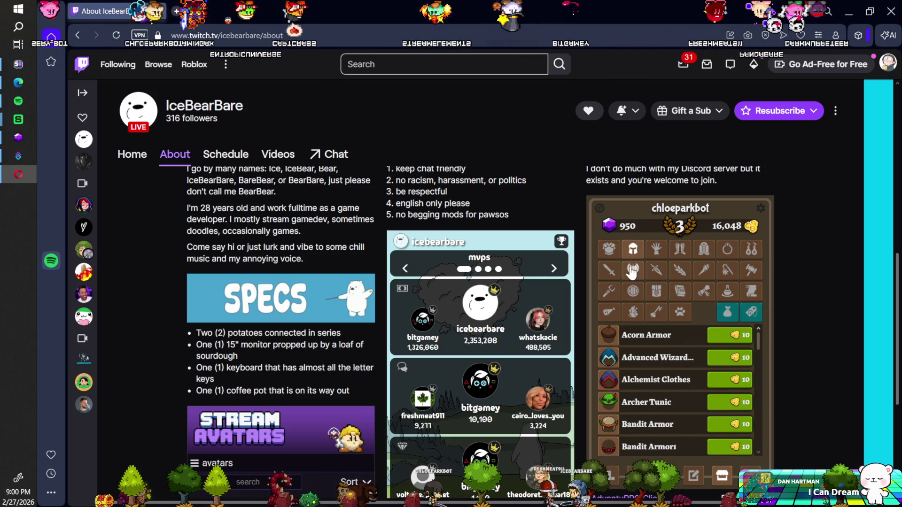
# Look through the shop's axes, daggers and armor, then return to the 16,048-gold character screen.
pyautogui.click(632, 271)
pyautogui.click(619, 272)
pyautogui.click(703, 249)
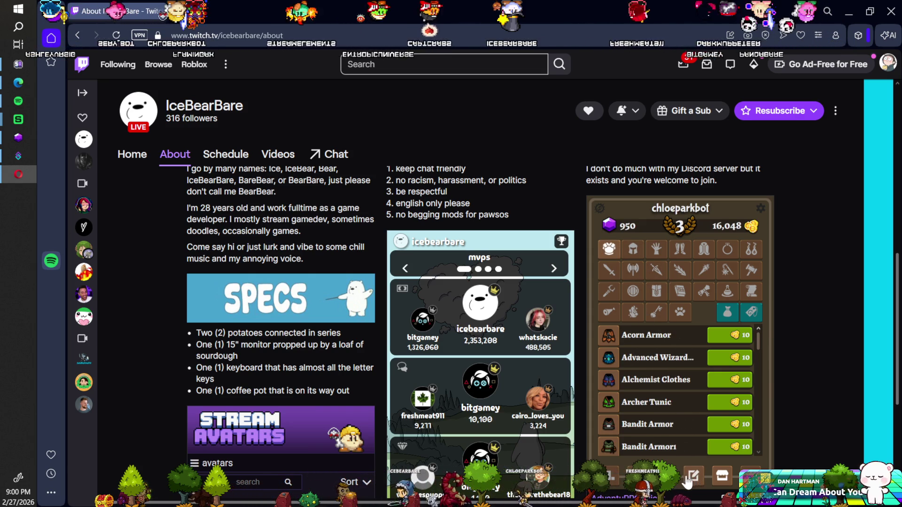
pyautogui.click(610, 475)
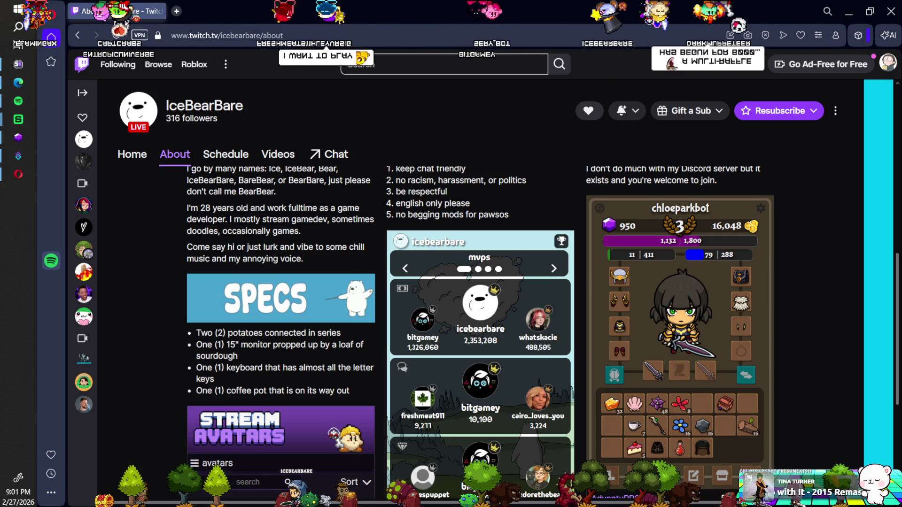
pyautogui.click(19, 83)
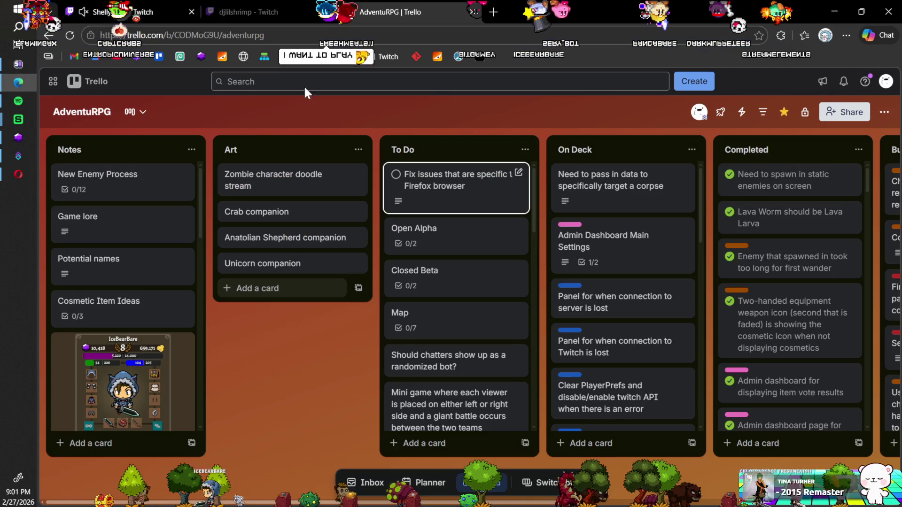
# Open a new Edge tab and close it again to get back to Trello.
pyautogui.click(492, 14)
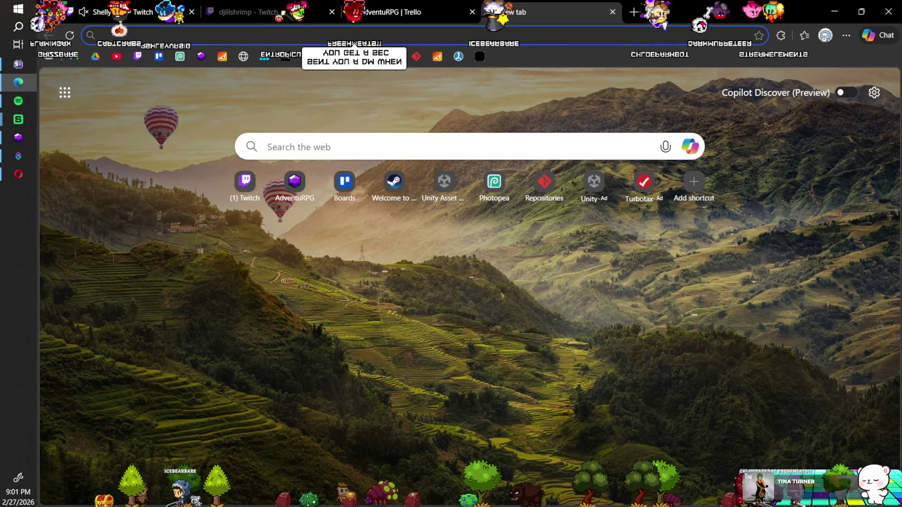
pyautogui.click(609, 12)
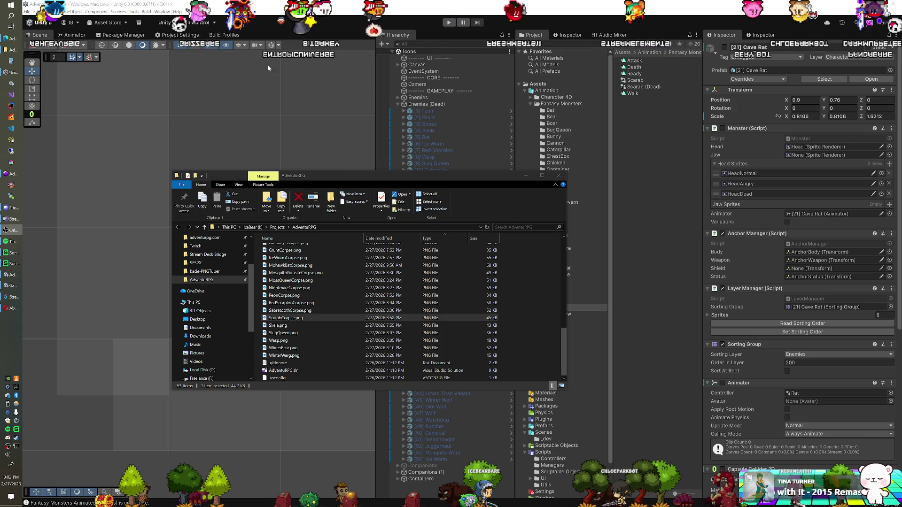
# Bring the Unity editor window to the front.
pyautogui.click(316, 13)
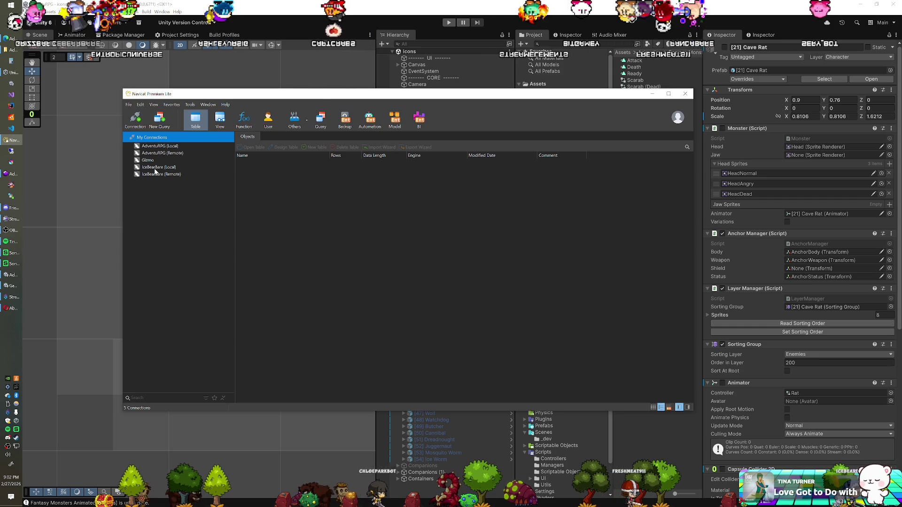
# Connect to AdventuRPG (Remote), open the adventurpg database and its d_users table.
pyautogui.doubleClick(162, 153)
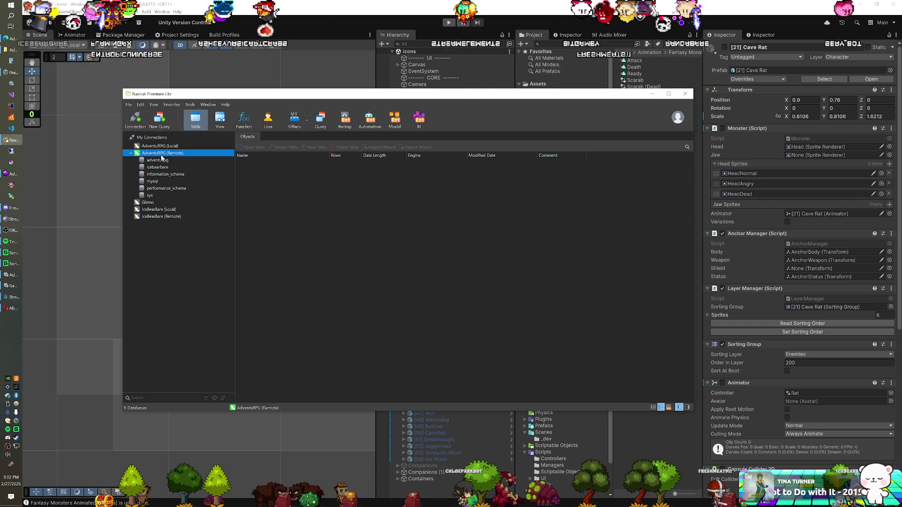
pyautogui.doubleClick(163, 160)
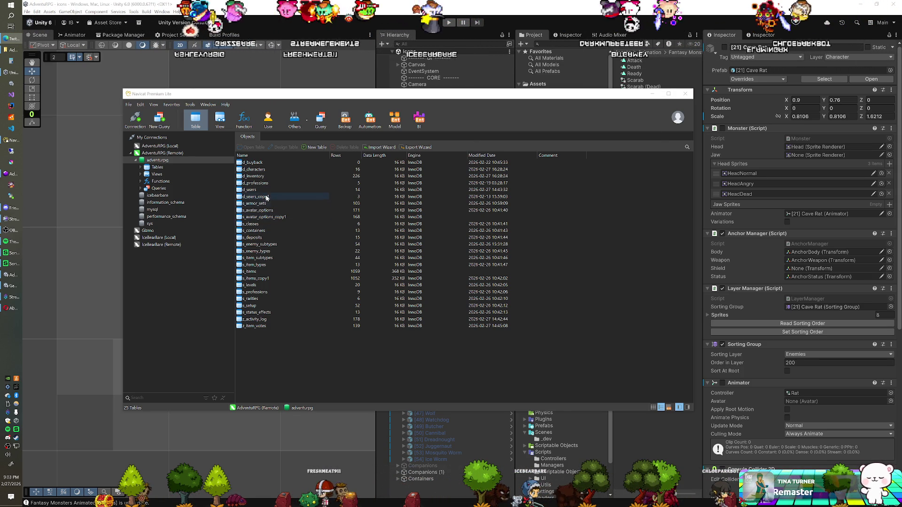
pyautogui.doubleClick(250, 190)
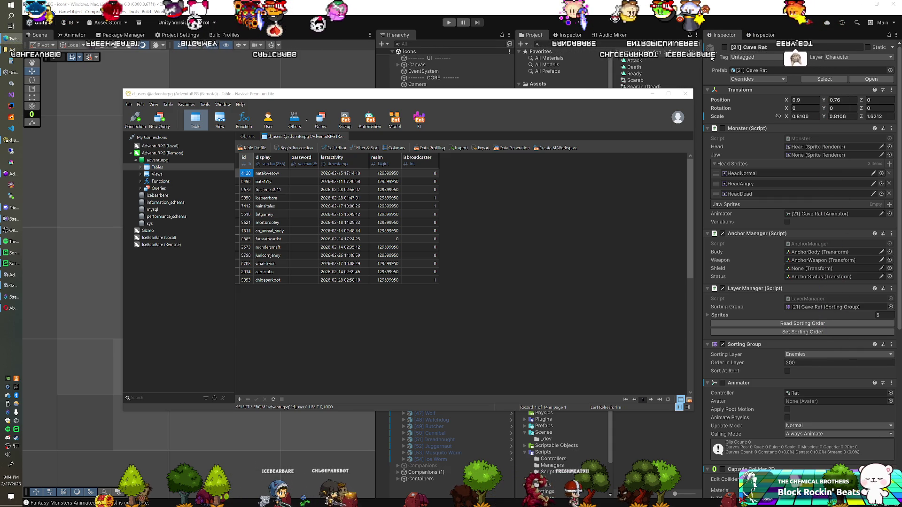
# Append a new d_users row with the new player's display name and save it.
pyautogui.doubleClick(277, 280)
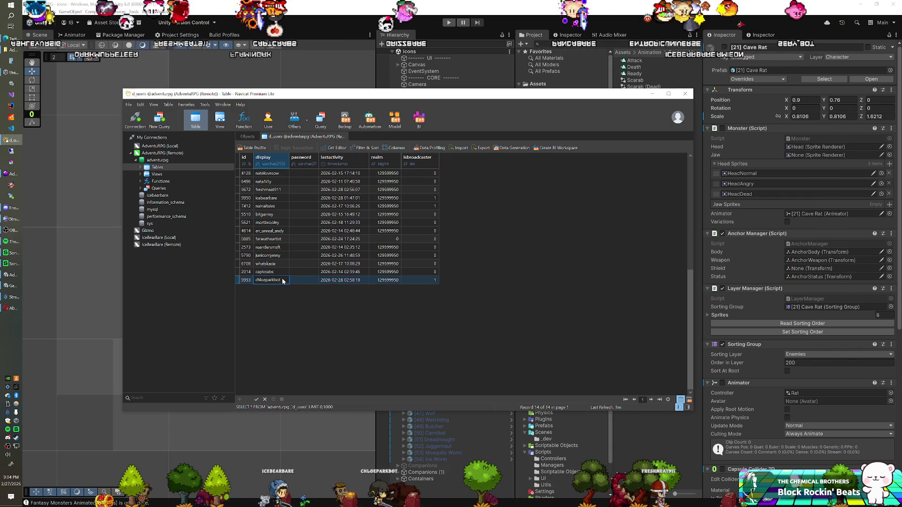
pyautogui.press('Down')
pyautogui.write('ashleyvrs')
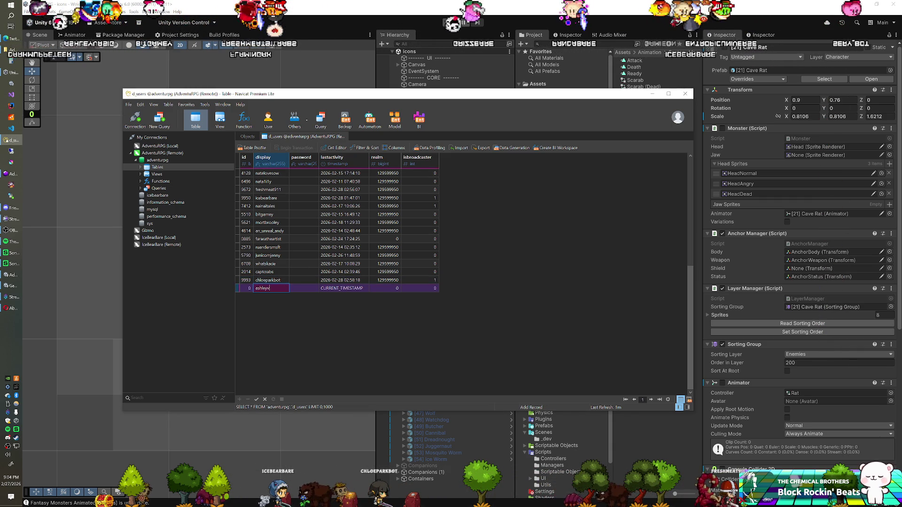
pyautogui.write('ig')
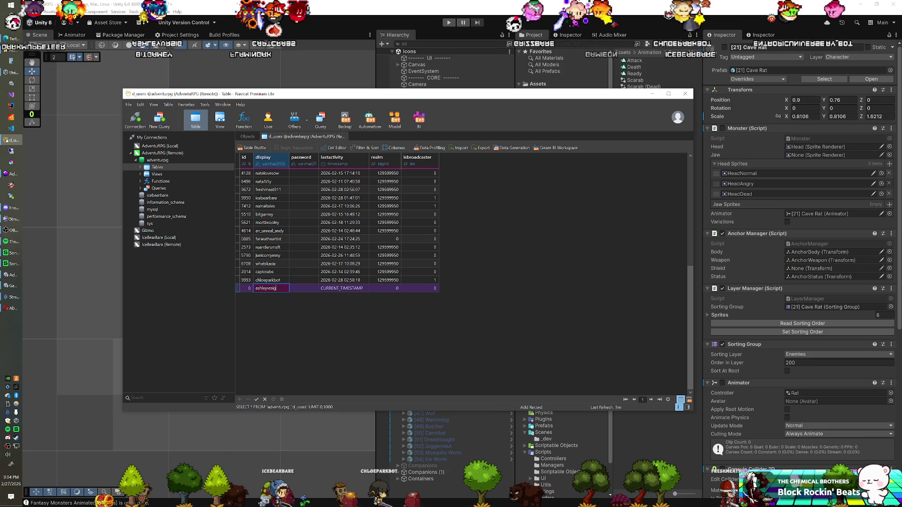
pyautogui.hotkey('ctrl', 's')
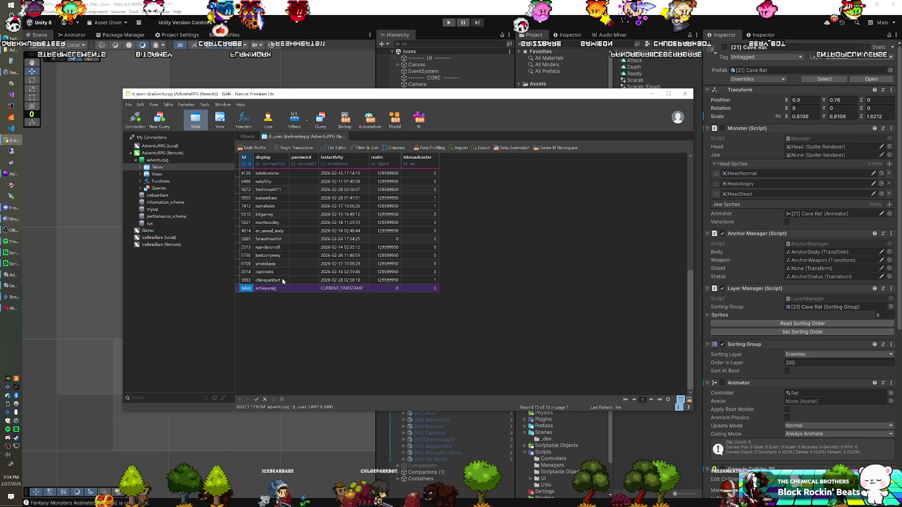
pyautogui.click(249, 138)
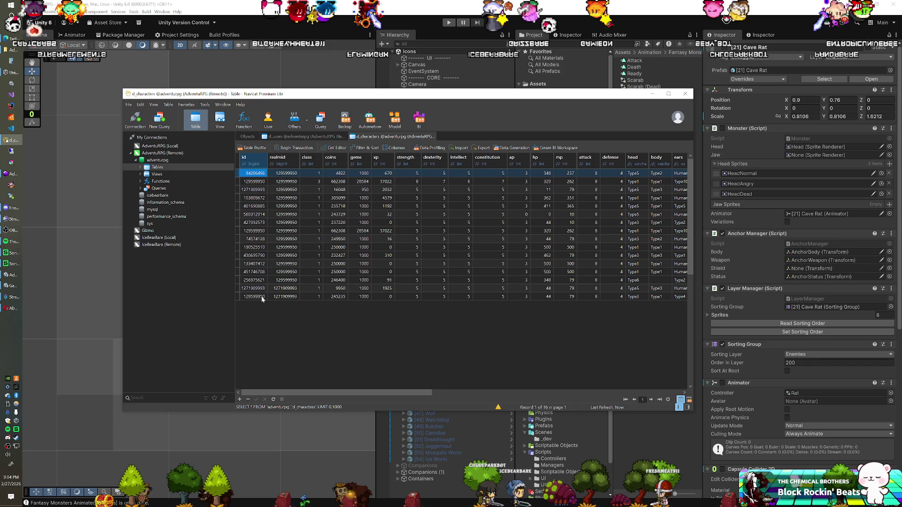
# Narrow the id column and add a new blank record to d_characters.
pyautogui.moveTo(267, 158); pyautogui.dragTo(251, 158)
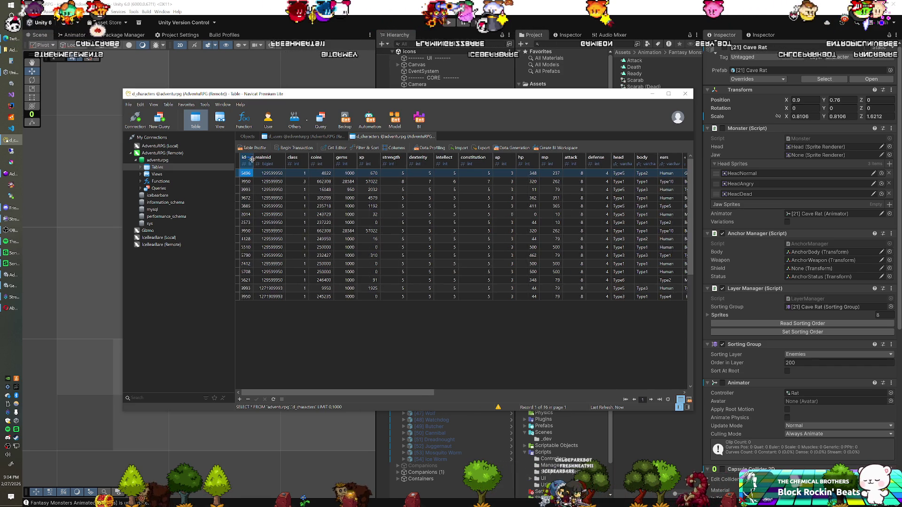
pyautogui.click(246, 296)
pyautogui.press('Down')
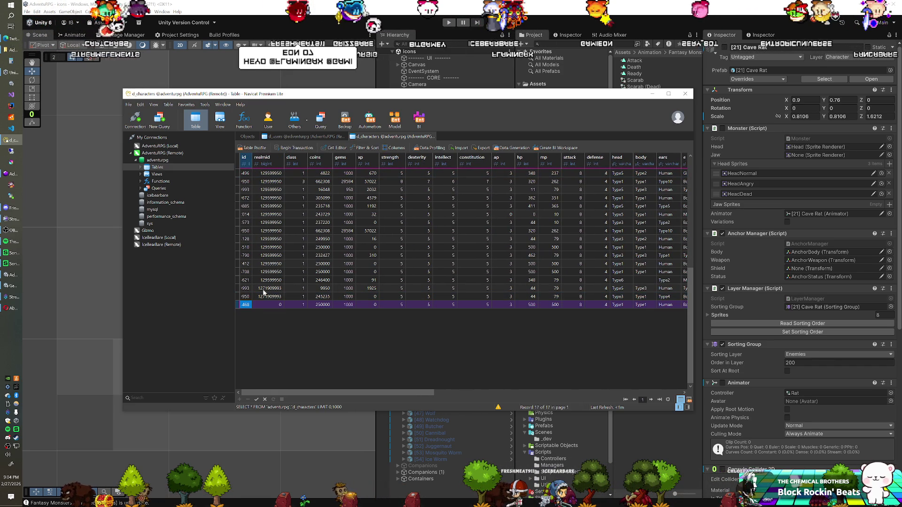
pyautogui.press('Tab')
# Copy an existing realm id into the new character's realmid, save, and show the table list.
pyautogui.click(263, 291)
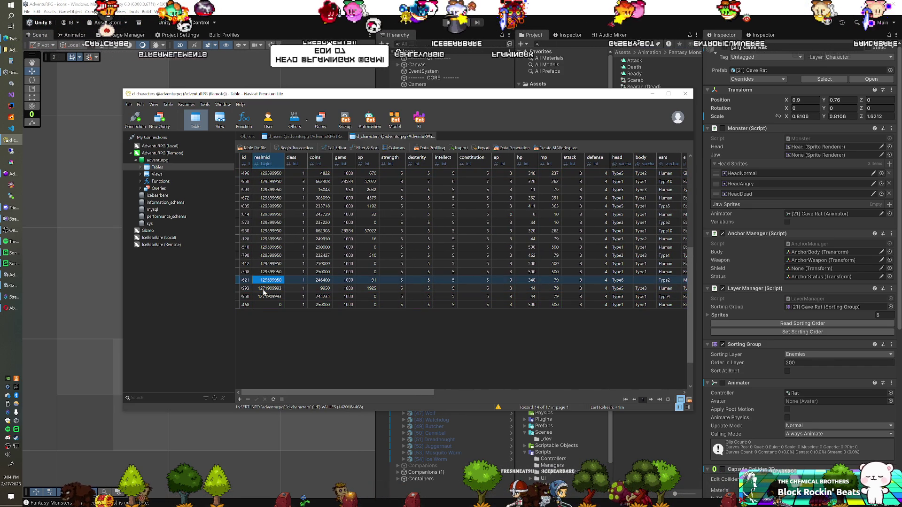
pyautogui.press('Down')
pyautogui.press('Down')
pyautogui.hotkey('ctrl', 's')
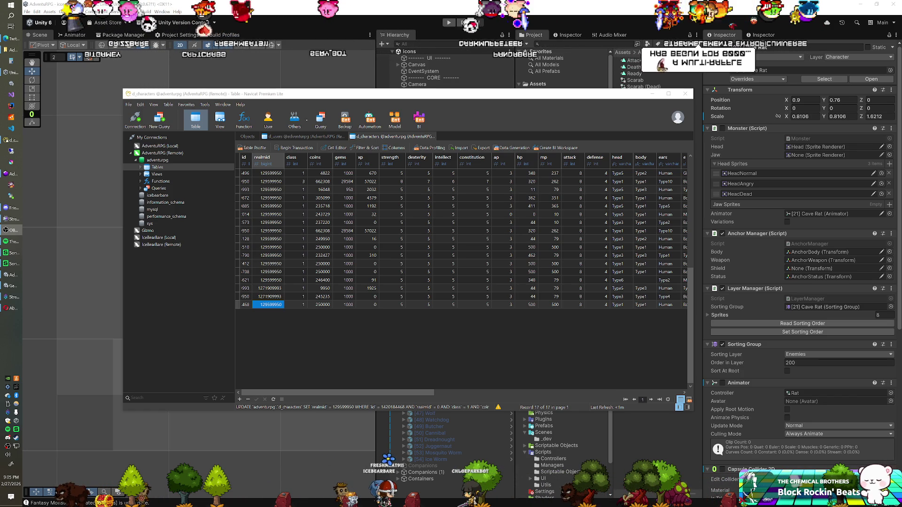
pyautogui.click(247, 137)
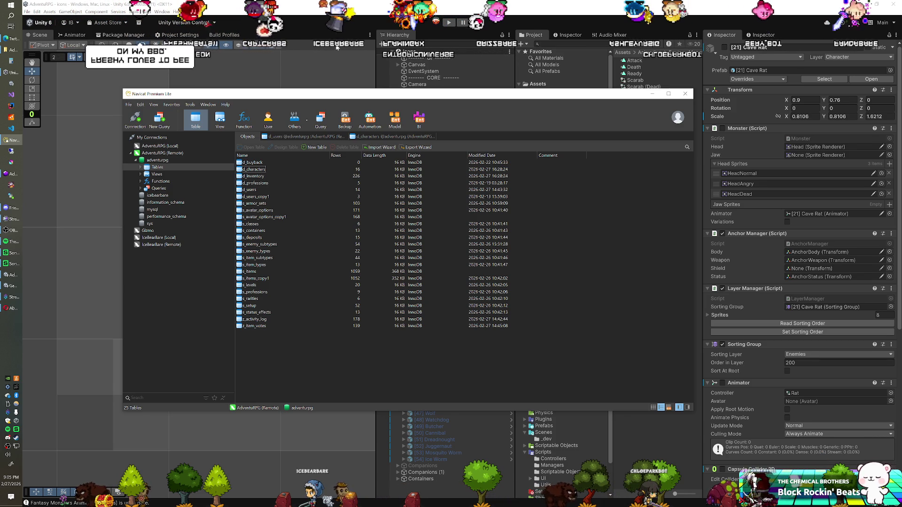
pyautogui.click(338, 38)
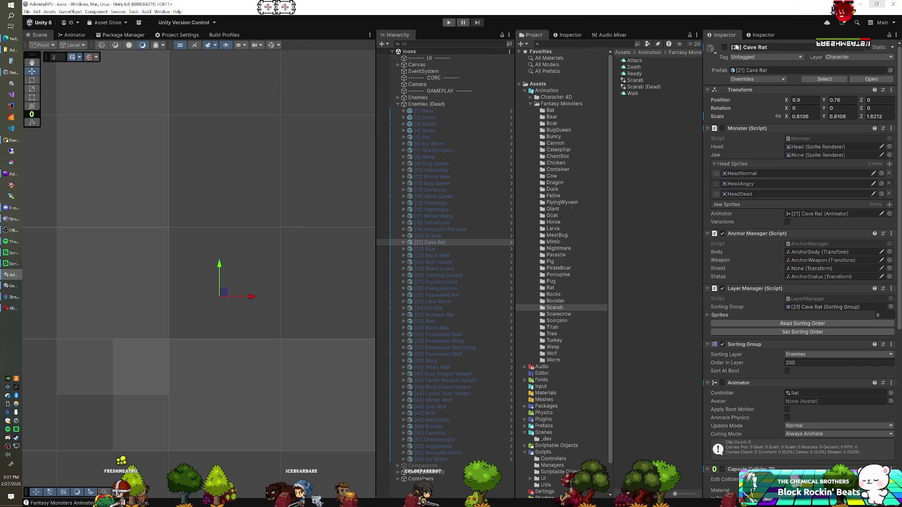
pyautogui.click(10, 141)
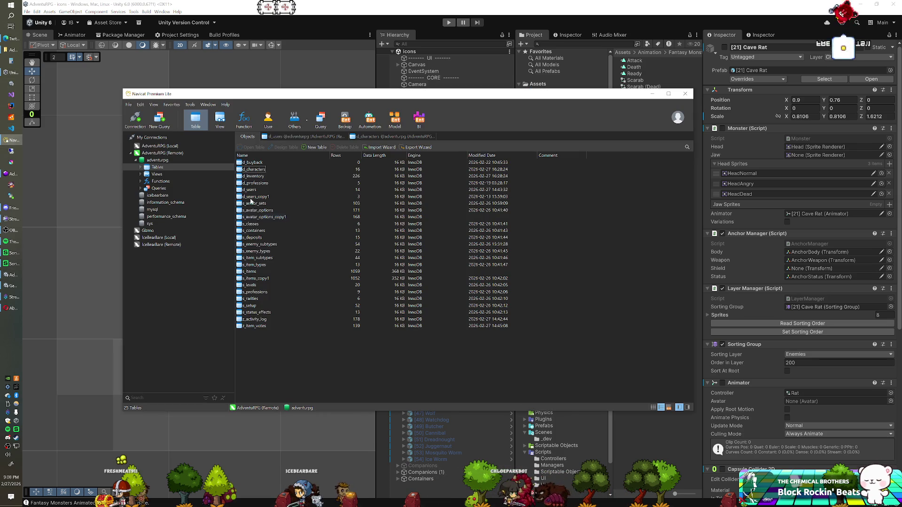
pyautogui.doubleClick(257, 169)
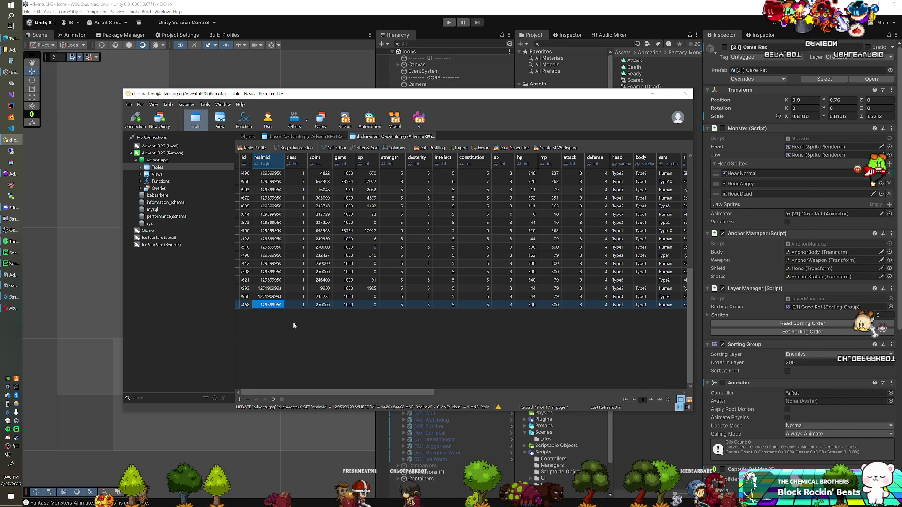
# Reload d_characters and set the new character's realmid to 129599950, then save.
pyautogui.moveTo(321, 391); pyautogui.dragTo(565, 405)
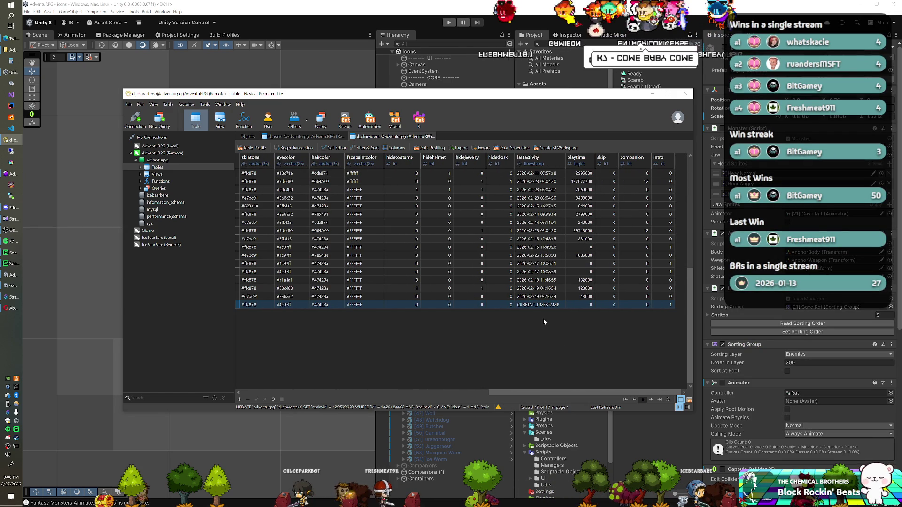
pyautogui.press('F5')
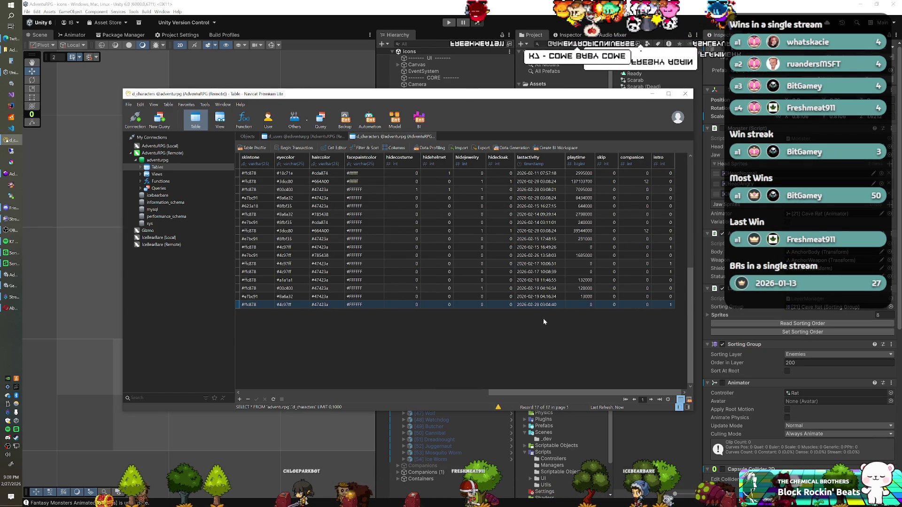
pyautogui.moveTo(538, 391)
pyautogui.mouseDown()
pyautogui.moveTo(555, 393)
pyautogui.moveTo(305, 390)
pyautogui.moveTo(262, 379)
pyautogui.mouseUp()
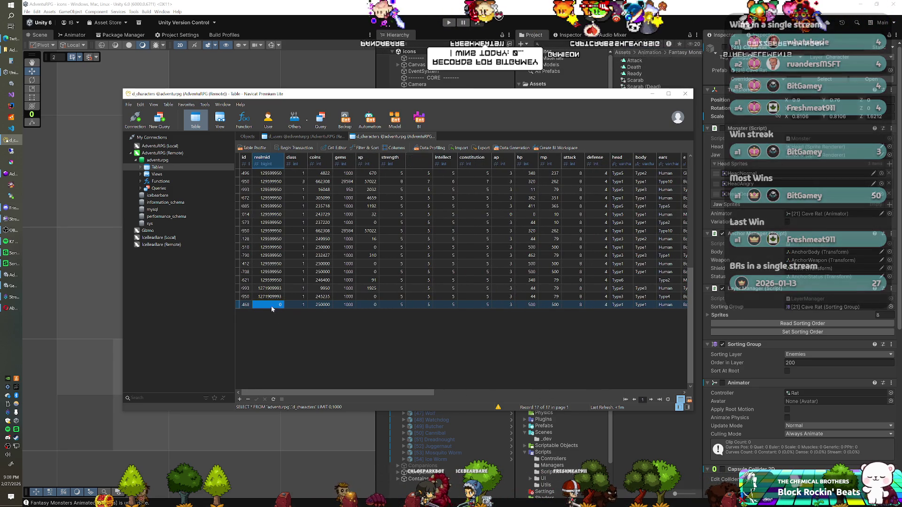
pyautogui.click(271, 305)
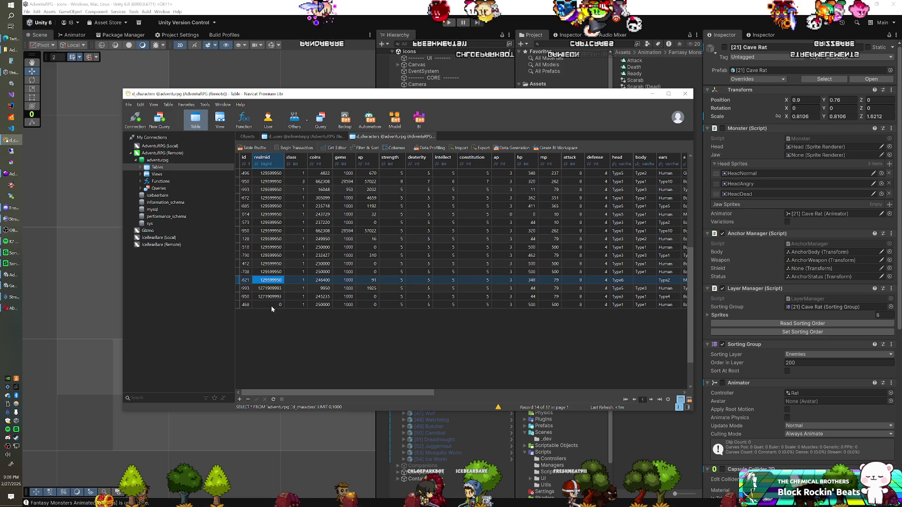
pyautogui.write('129599950')
pyautogui.press('Return')
pyautogui.press('F5')
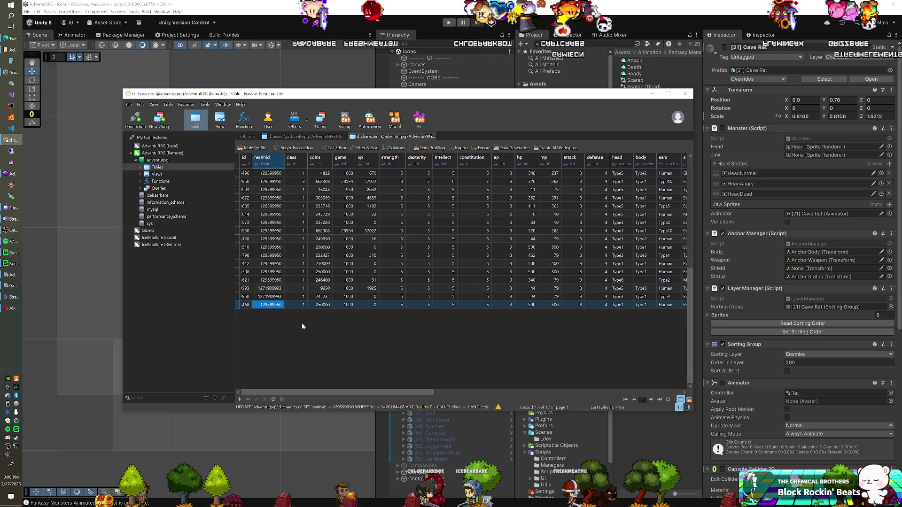
# Refresh d_users to confirm 17 user rows, then switch back to Unity.
pyautogui.moveTo(325, 393)
pyautogui.mouseDown()
pyautogui.moveTo(563, 391)
pyautogui.moveTo(329, 392)
pyautogui.mouseUp()
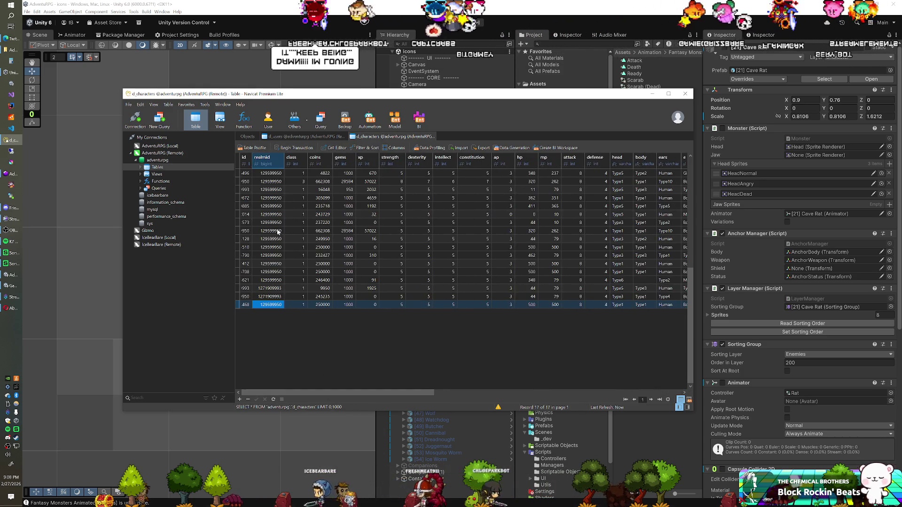
pyautogui.click(308, 140)
pyautogui.press('F5')
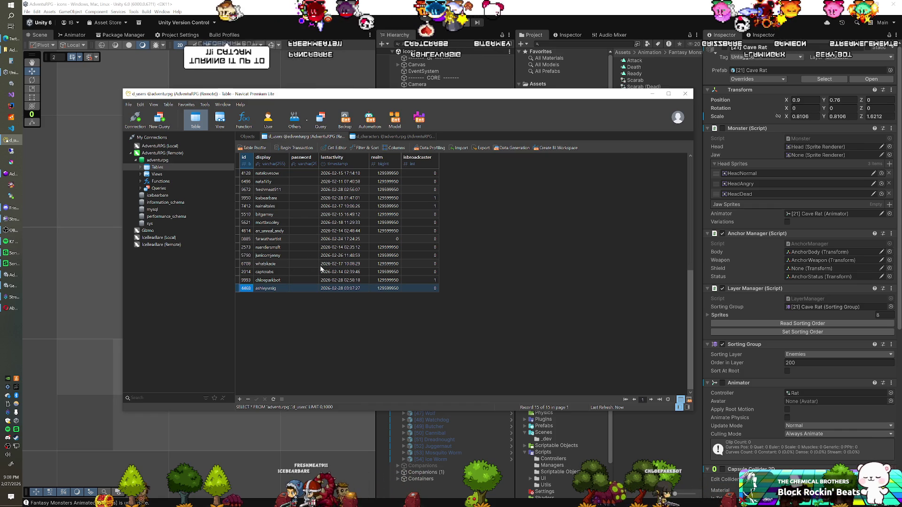
pyautogui.click(375, 137)
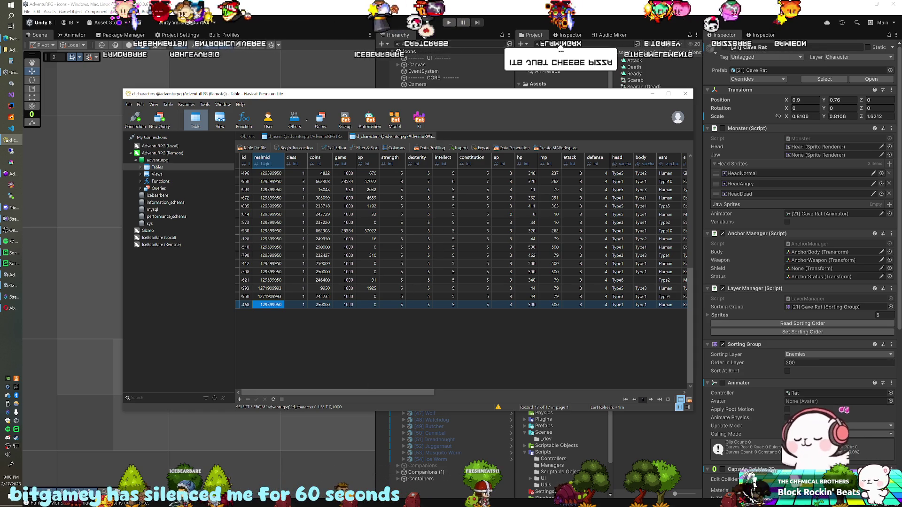
pyautogui.hotkey('alt', 'Tab')
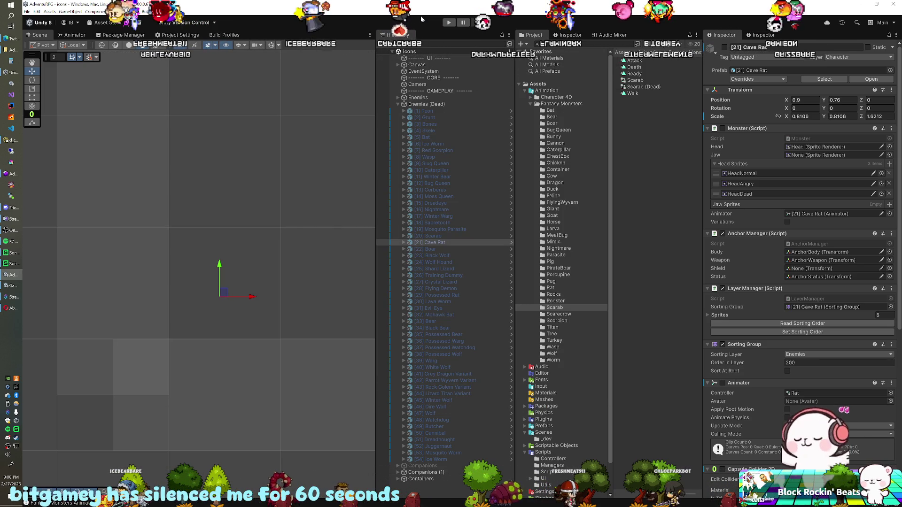
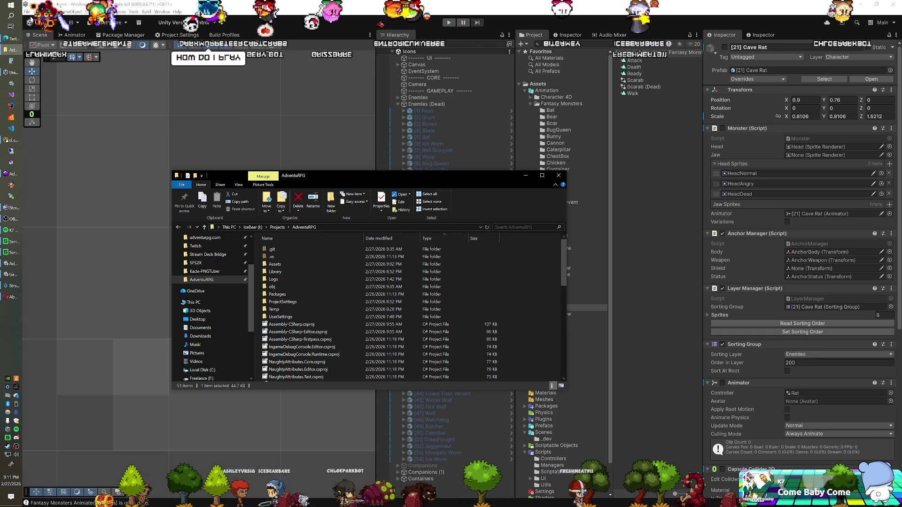
# Leave File Explorer via the Start menu and bring the Unity editor to the front.
pyautogui.click(11, 7)
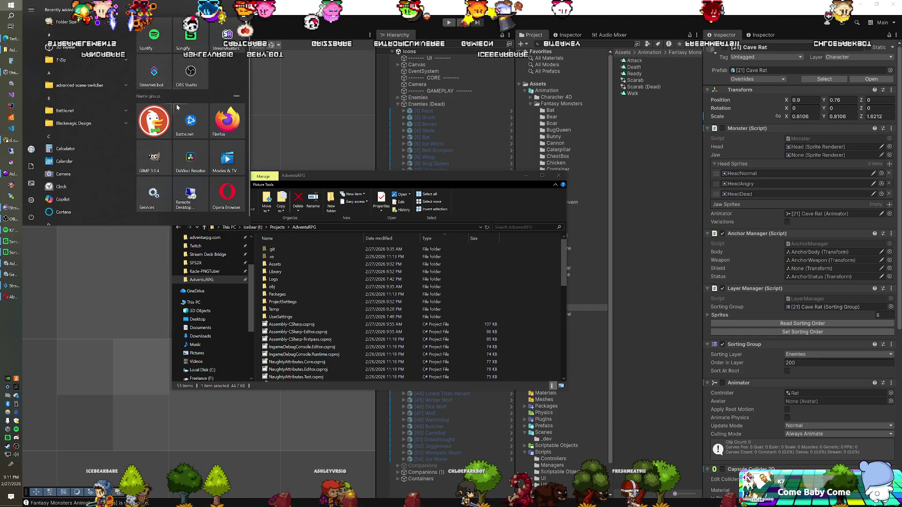
pyautogui.click(305, 7)
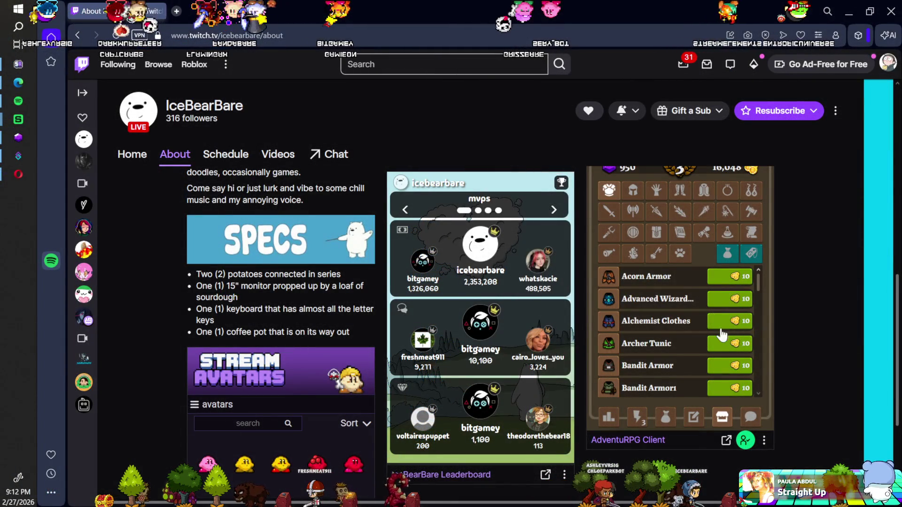
pyautogui.click(616, 422)
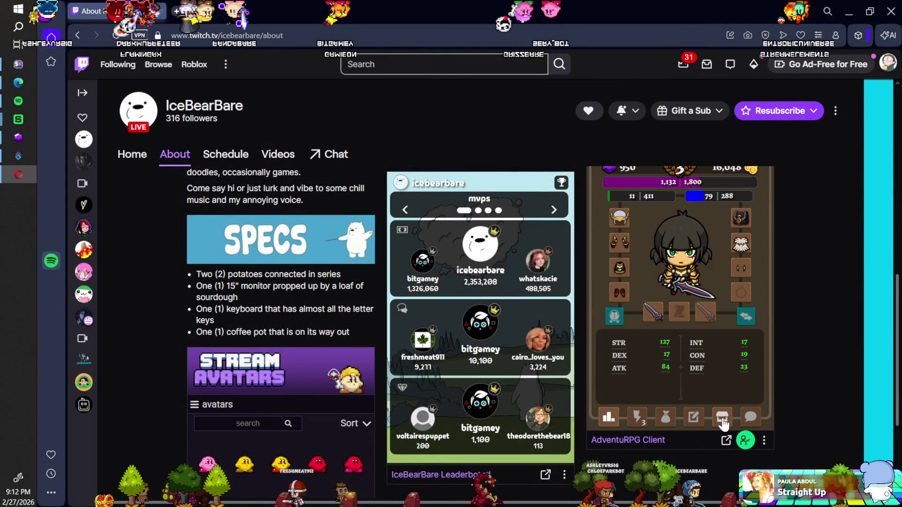
pyautogui.click(647, 415)
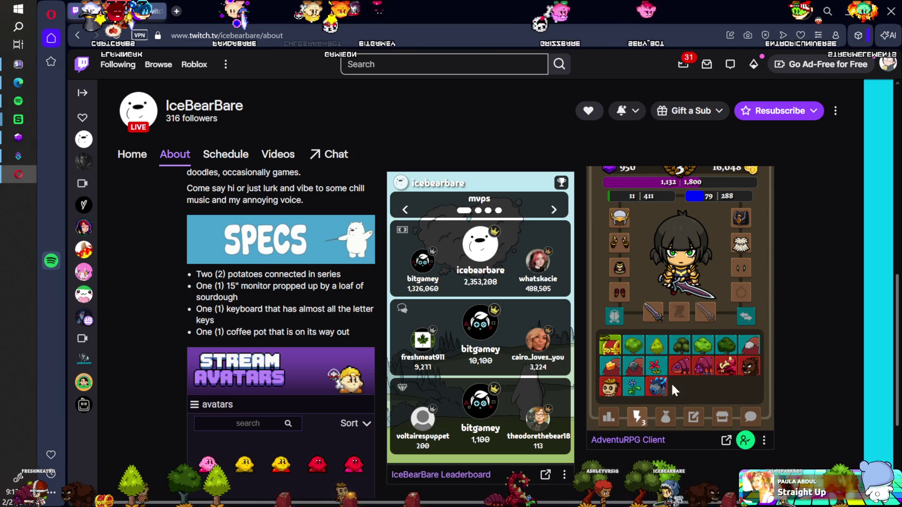
pyautogui.click(666, 416)
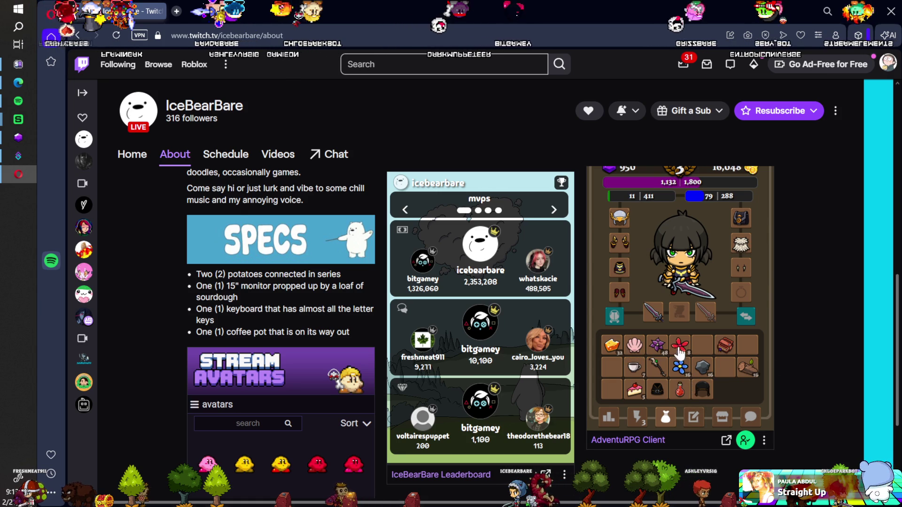
pyautogui.click(693, 416)
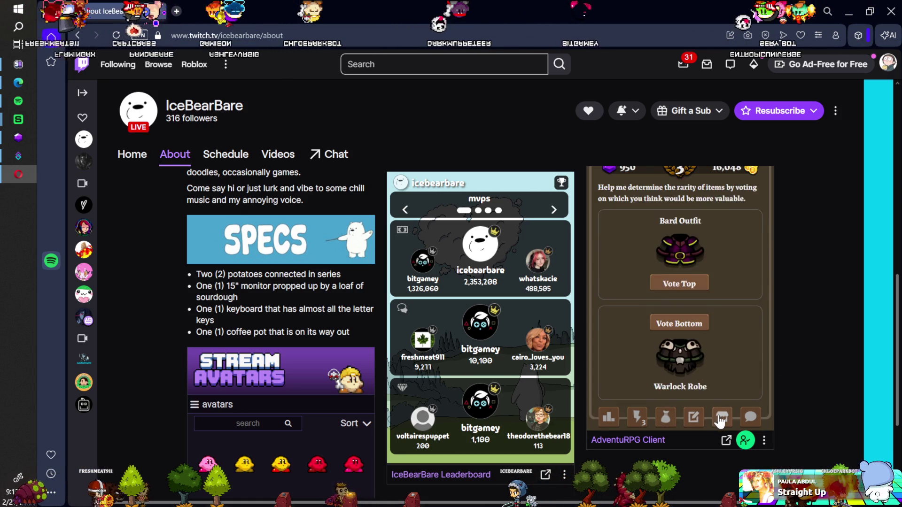
pyautogui.click(722, 416)
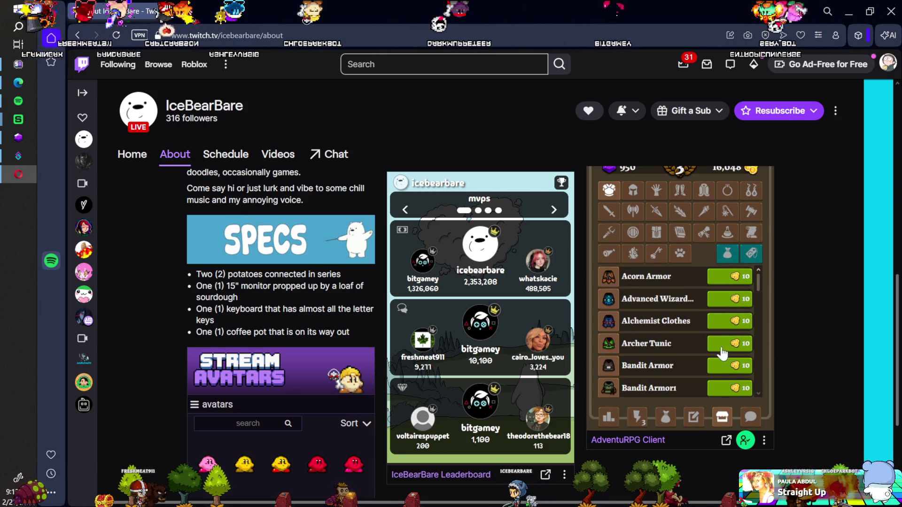
# Buy Backpack G from the backpack shop for 6,250 gold.
pyautogui.click(656, 232)
pyautogui.scroll(-2, 716, 351)
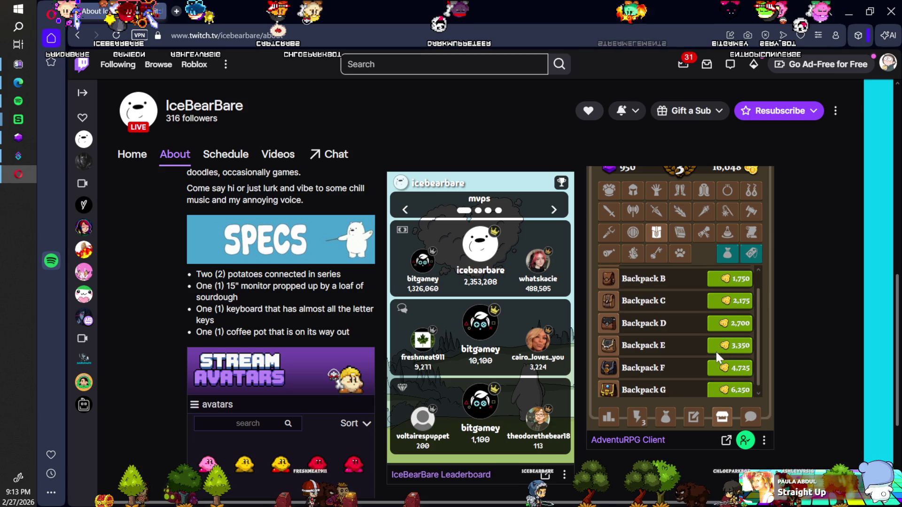
pyautogui.click(737, 389)
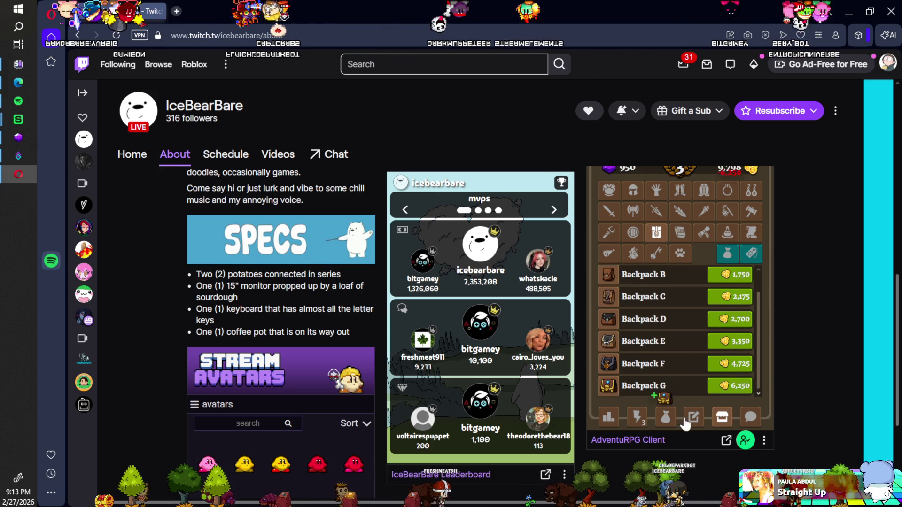
# Equip the newly bought Backpack G from the bag inventory.
pyautogui.click(665, 416)
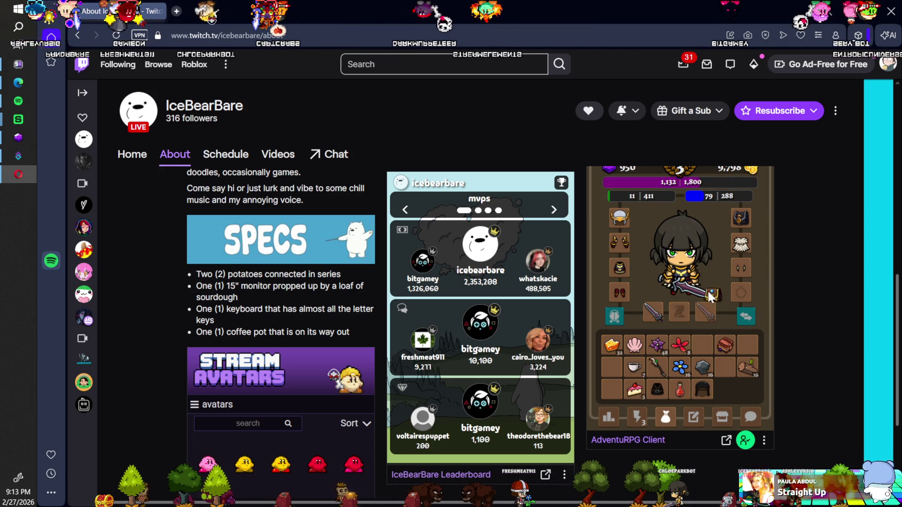
pyautogui.click(702, 347)
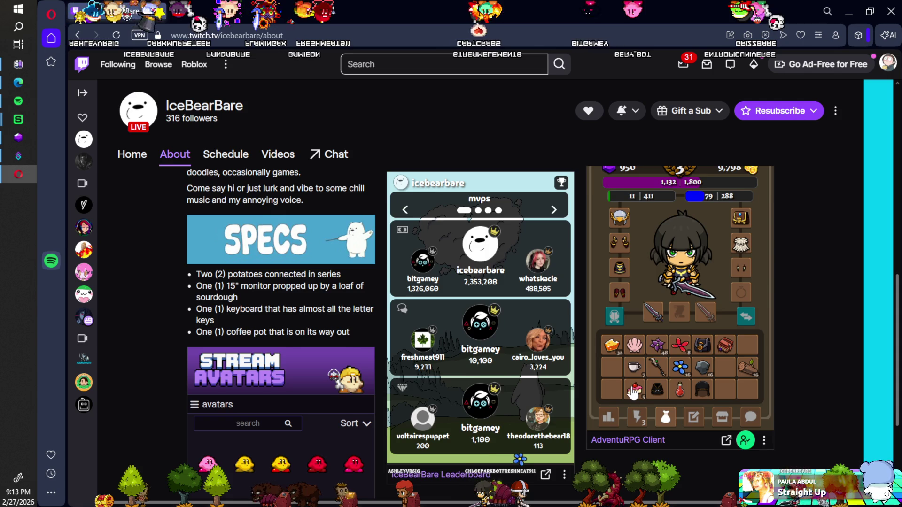
pyautogui.scroll(1, 599, 321)
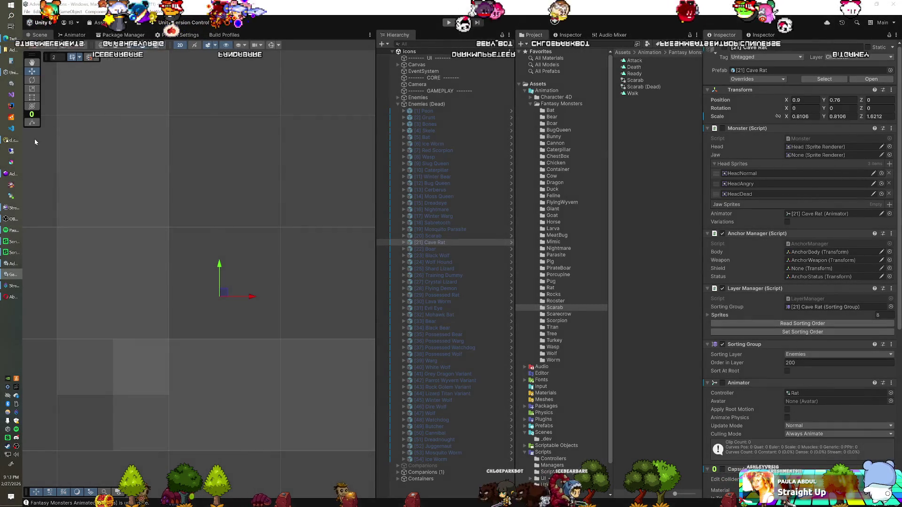
pyautogui.click(14, 140)
pyautogui.click(16, 140)
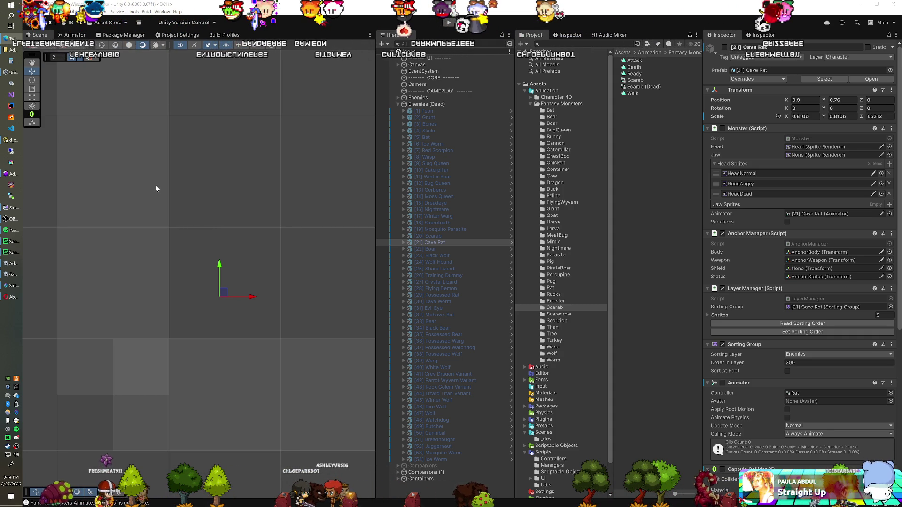
# Add a new d_characters row with realmid 129599950.
pyautogui.hotkey('alt', 'Tab')
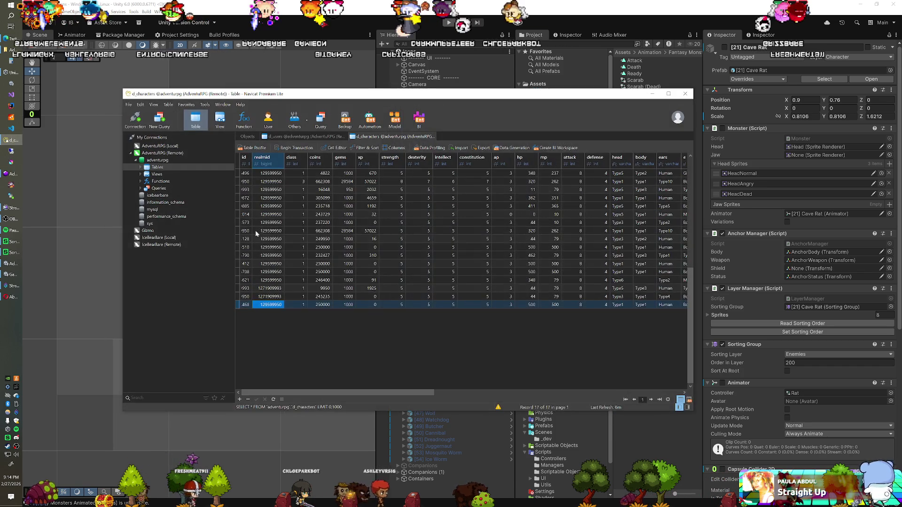
pyautogui.hotkey('ctrl', 'n')
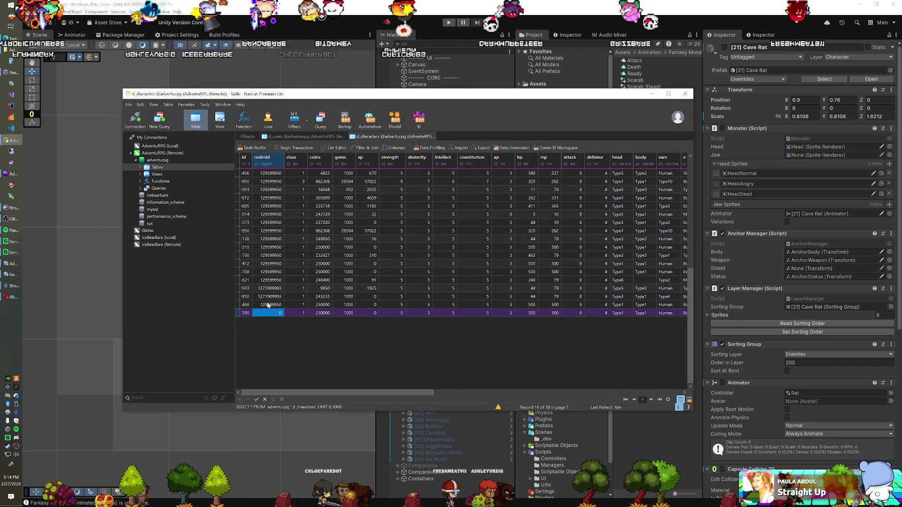
pyautogui.write('129599950')
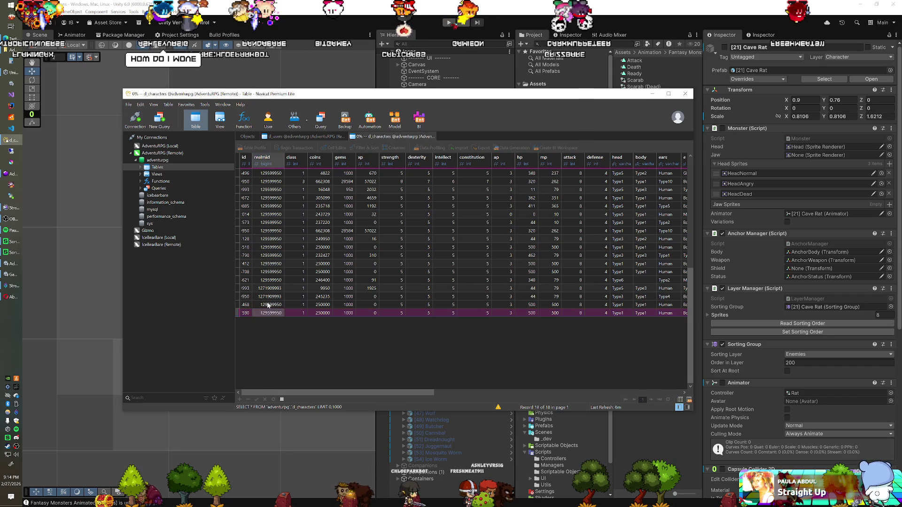
pyautogui.press('Return')
pyautogui.moveTo(331, 393); pyautogui.dragTo(595, 389)
pyautogui.moveTo(496, 393); pyautogui.dragTo(249, 393)
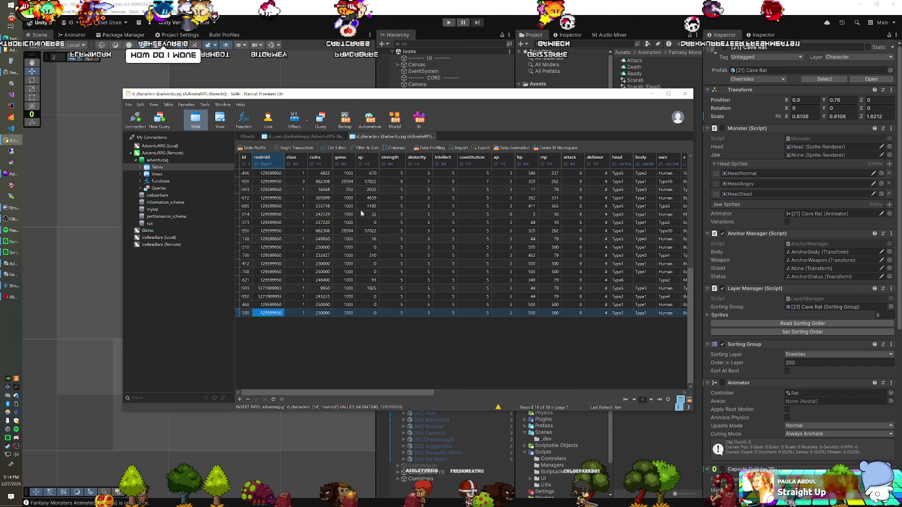
# Append a new row to the d_users table.
pyautogui.click(314, 137)
pyautogui.doubleClick(249, 289)
pyautogui.hotkey('ctrl', 'n')
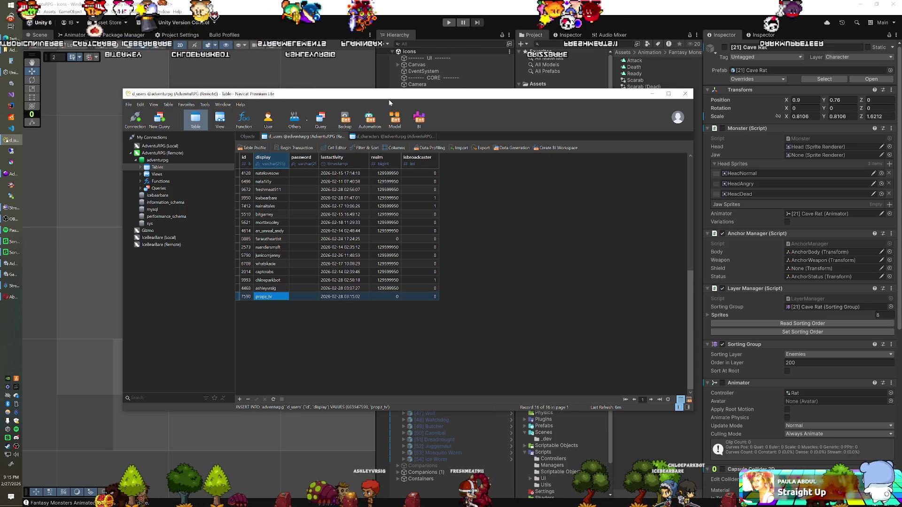
pyautogui.click(376, 24)
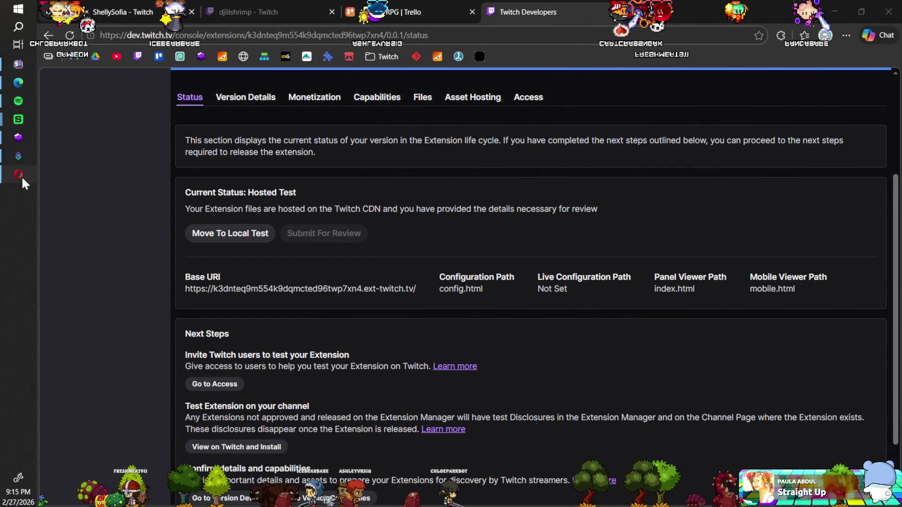
# Switch to the streamer's Twitch About page and open the AdventuRPG shop item list.
pyautogui.click(18, 174)
pyautogui.scroll(-2, 537, 259)
pyautogui.click(723, 418)
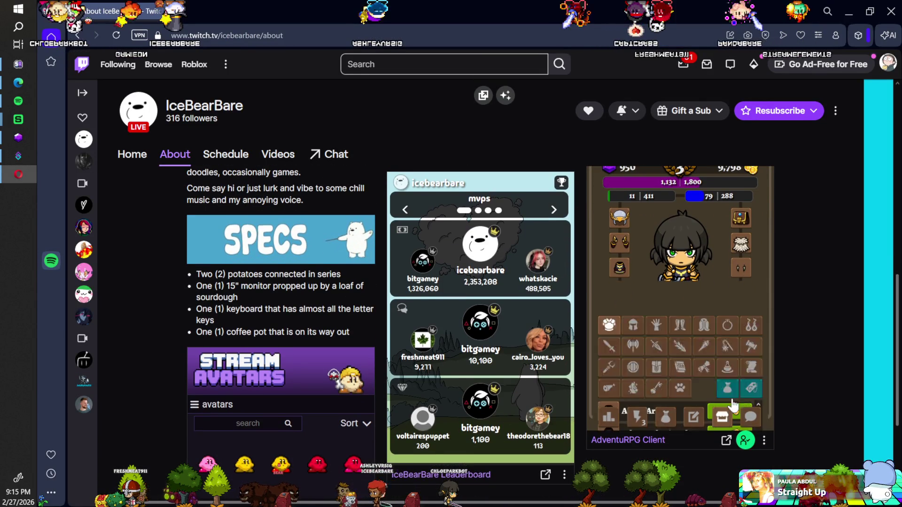
# Buy a Coffee from the AdventuRPG food shop for 375 gold.
pyautogui.scroll(2, 690, 368)
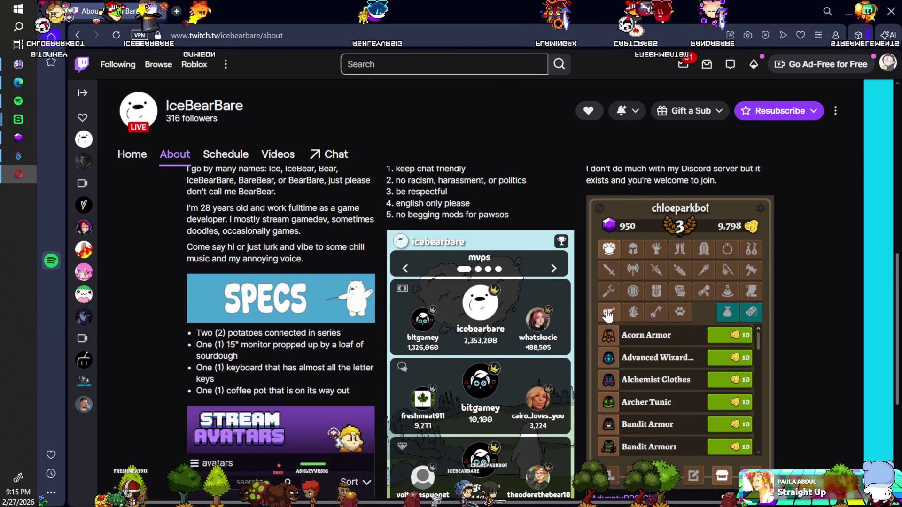
pyautogui.click(608, 316)
pyautogui.scroll(-3, 635, 359)
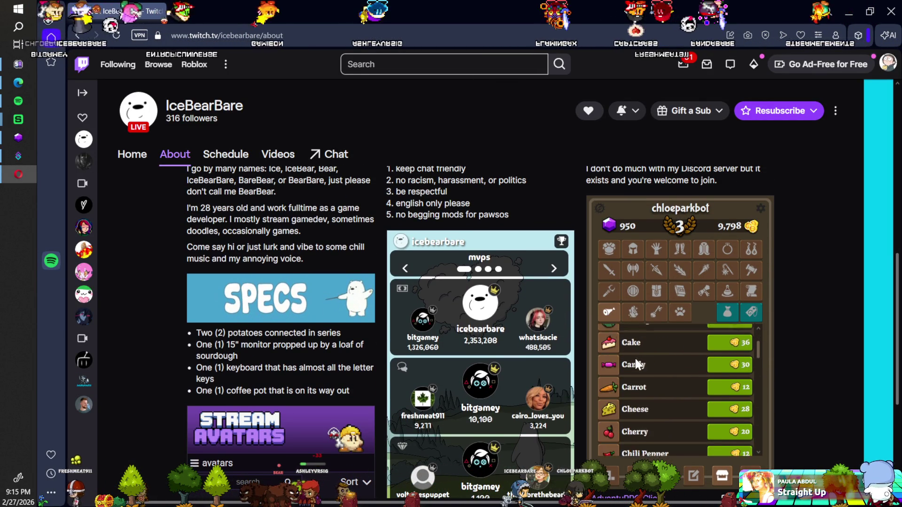
pyautogui.scroll(-2, 636, 369)
pyautogui.click(726, 347)
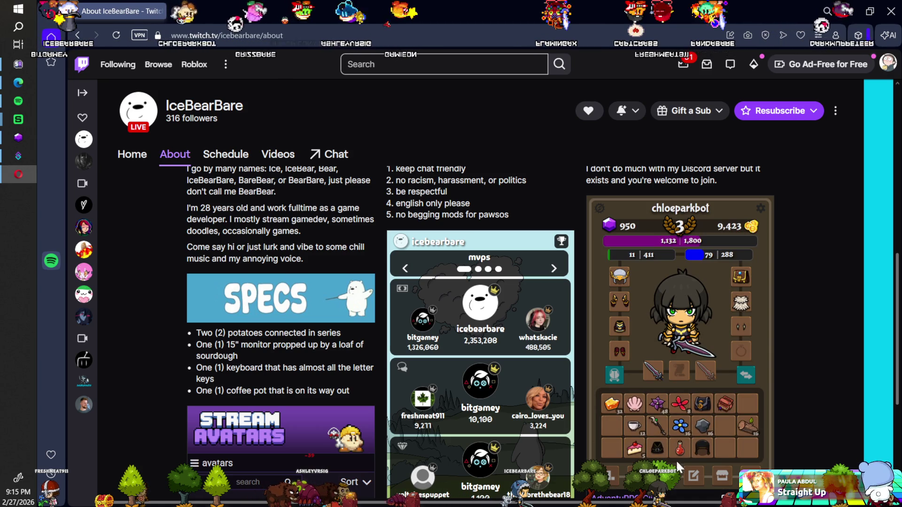
# Eat one Coffee from the inventory, leaving eleven.
pyautogui.click(633, 425)
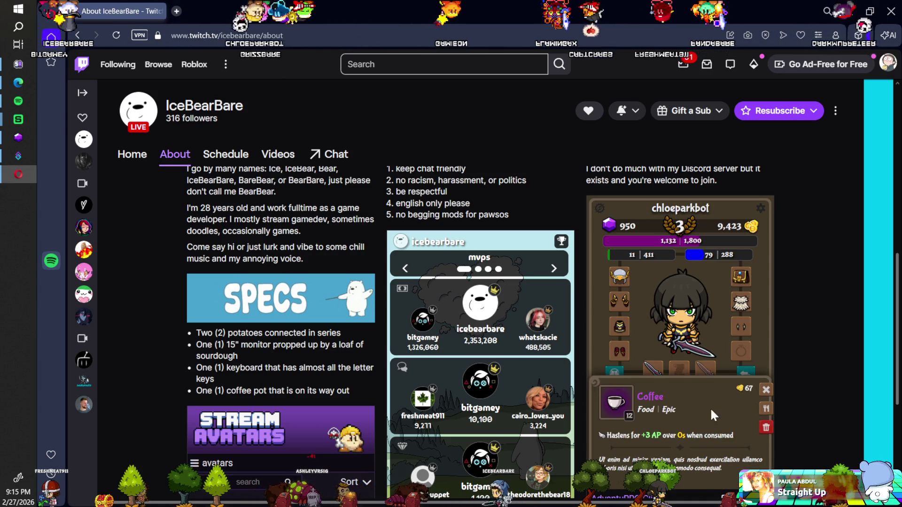
pyautogui.click(766, 409)
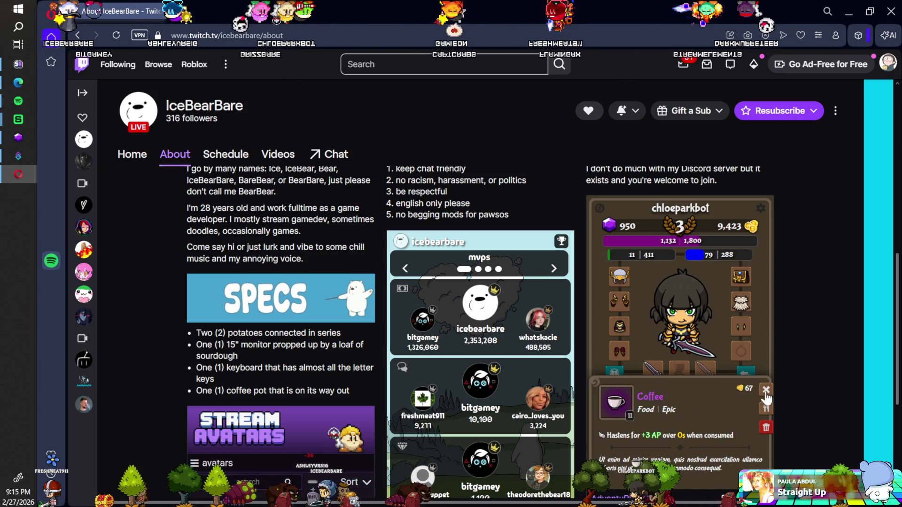
pyautogui.click(765, 409)
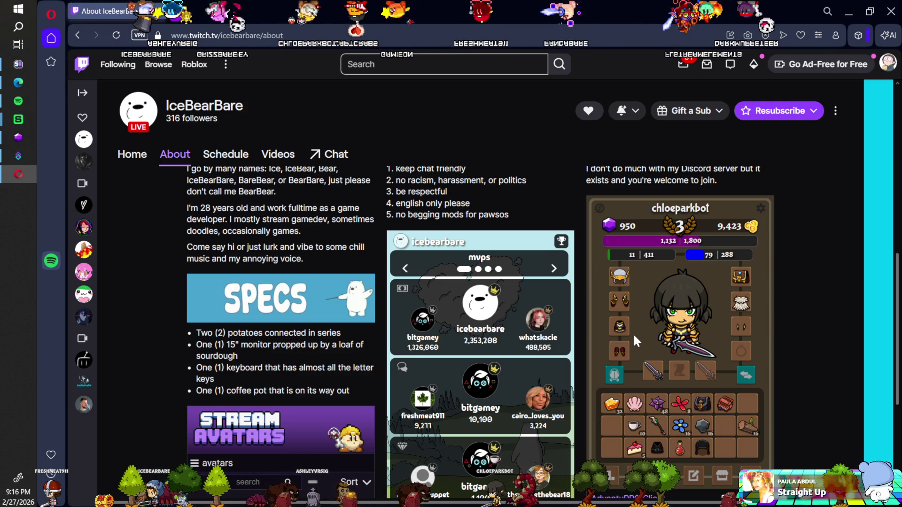
pyautogui.click(625, 469)
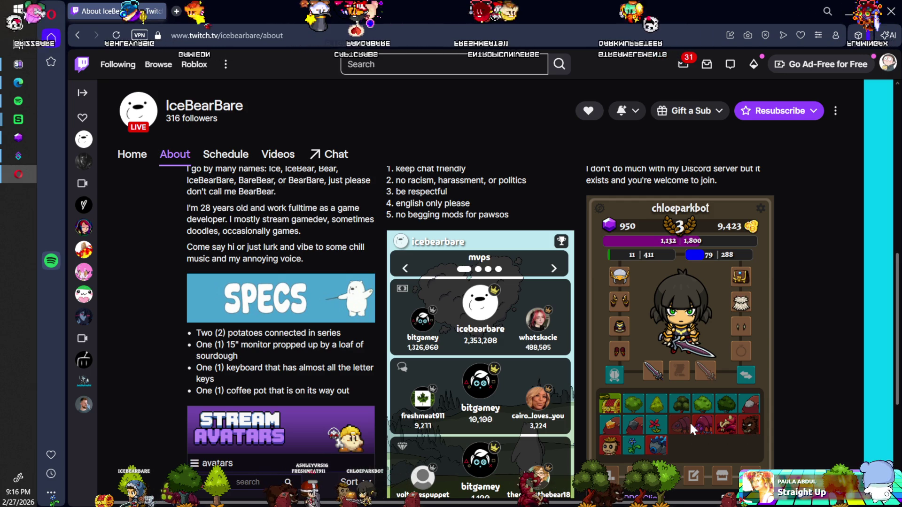
pyautogui.click(18, 83)
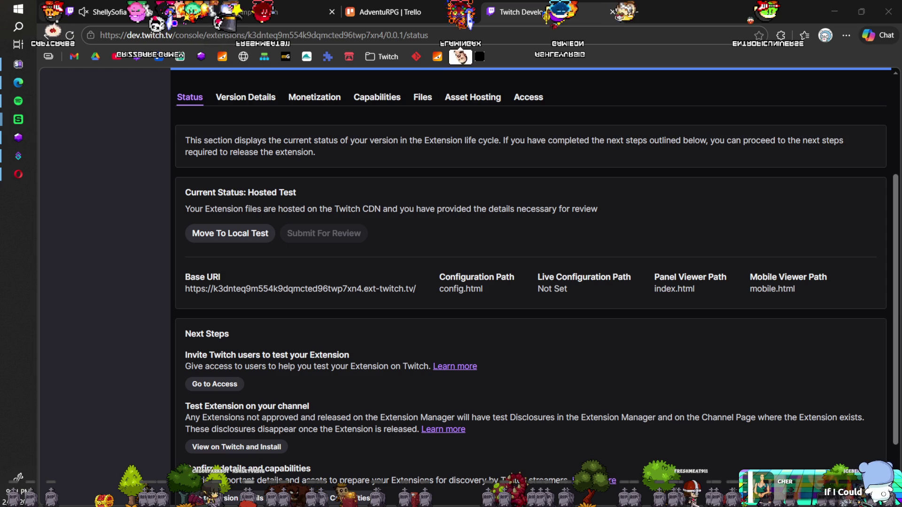
# Switch to the AdventuRPG Trello board browser tab.
pyautogui.click(386, 15)
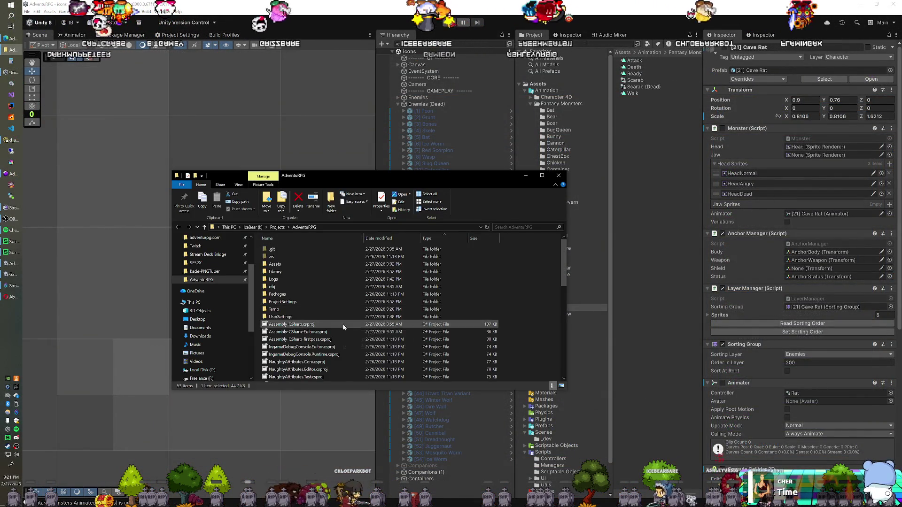
# Rename Skele.png and SlugQueen.png to SkeleCorpse.png and SlugQueenCorpse.png.
pyautogui.scroll(-11, 342, 323)
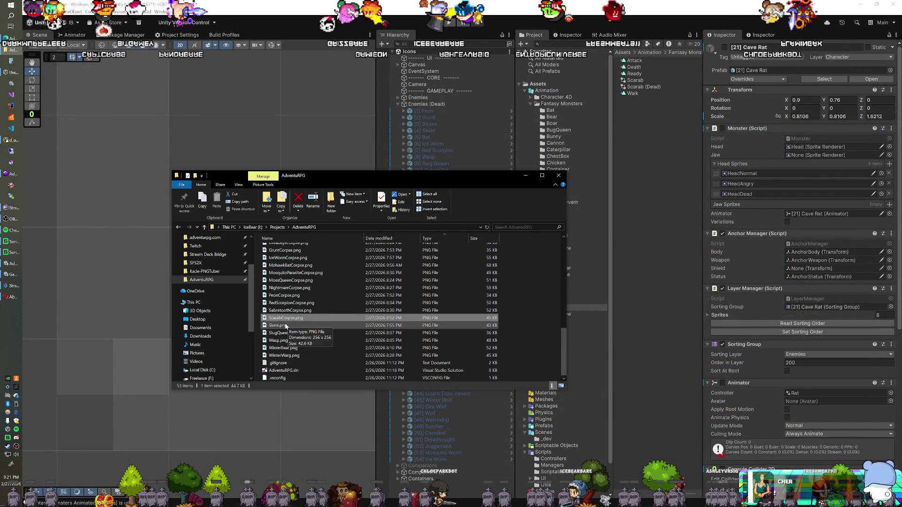
pyautogui.click(276, 325)
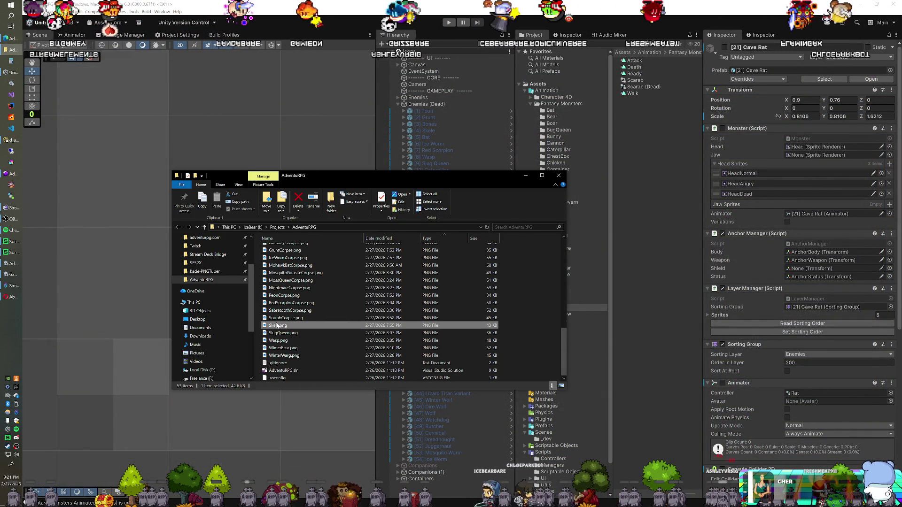
pyautogui.click(277, 325)
pyautogui.write('Corpse')
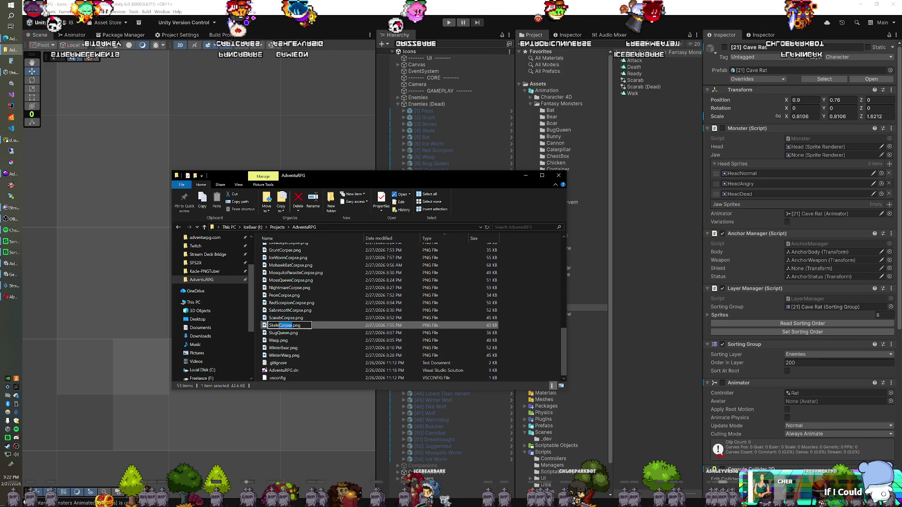
pyautogui.press('Return')
pyautogui.press('Down')
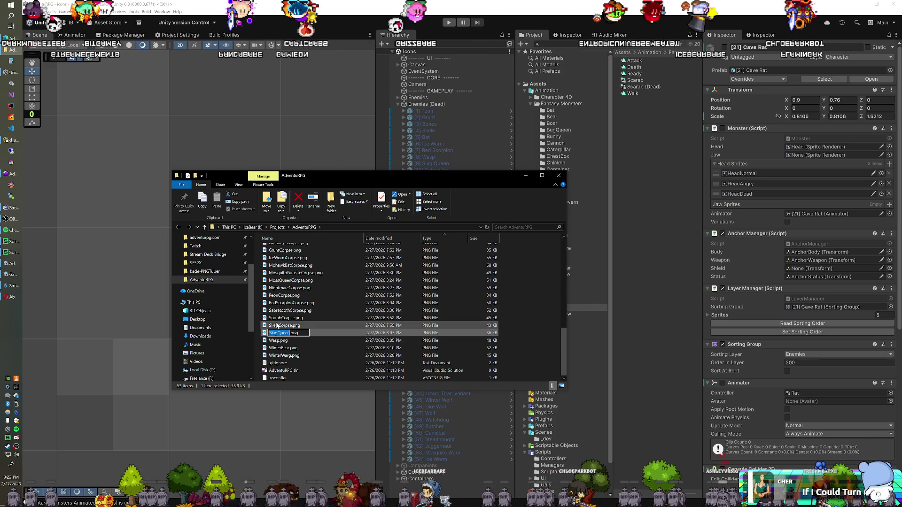
pyautogui.press('F2')
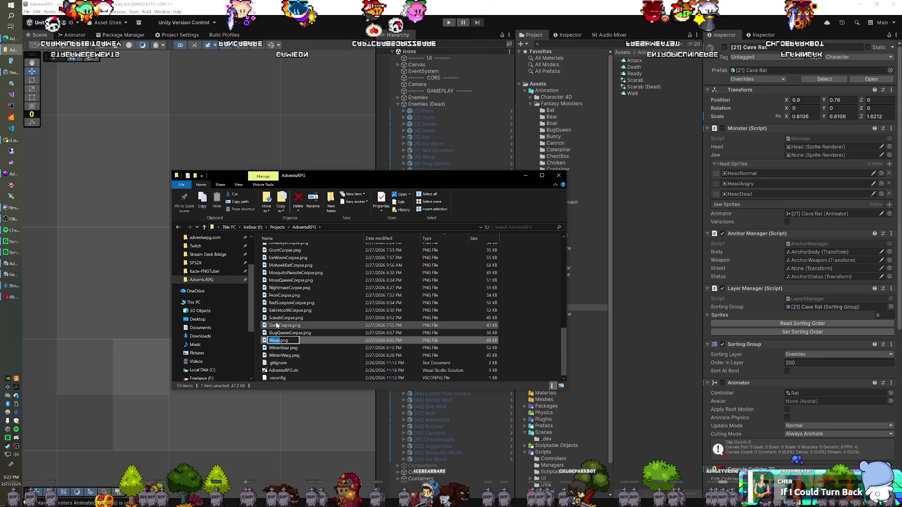
# Rename Wasp, WinterBear and WinterWarg PNGs with the Corpse suffix, then select all corpse images.
pyautogui.press('Down')
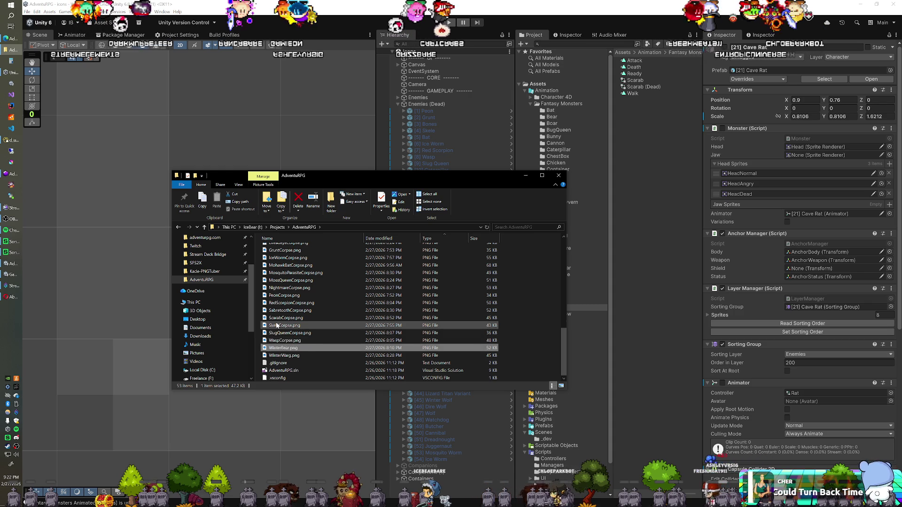
pyautogui.write('Corpse')
pyautogui.press('Tab')
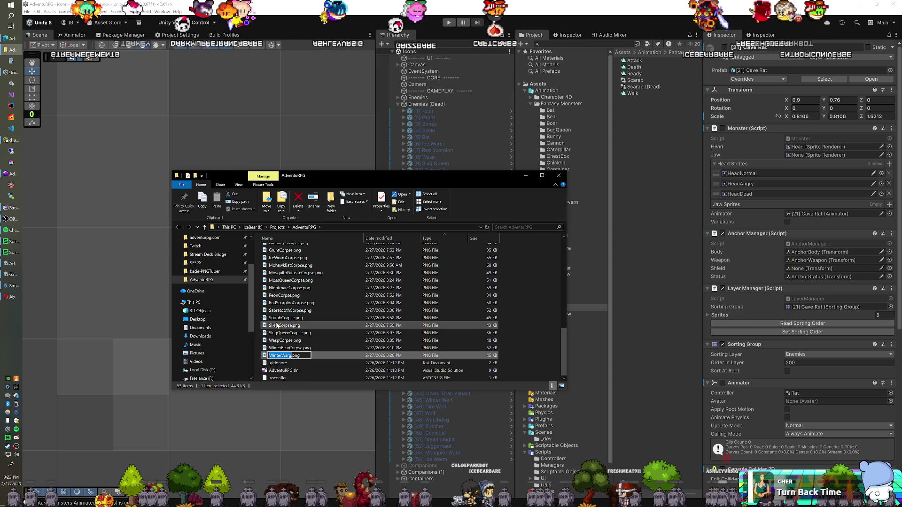
pyautogui.write('Corpse')
pyautogui.press('Return')
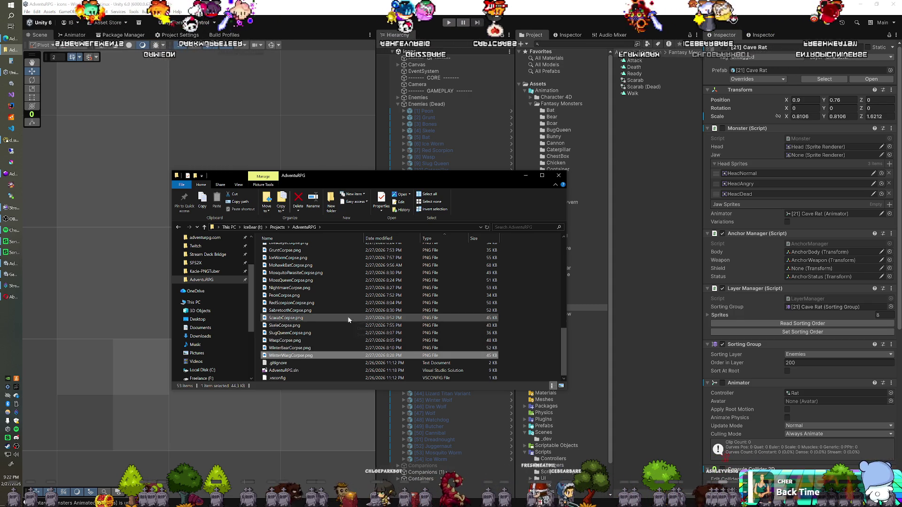
pyautogui.scroll(4, 318, 325)
pyautogui.keyDown('shift'); pyautogui.click(301, 284); pyautogui.keyUp('shift')
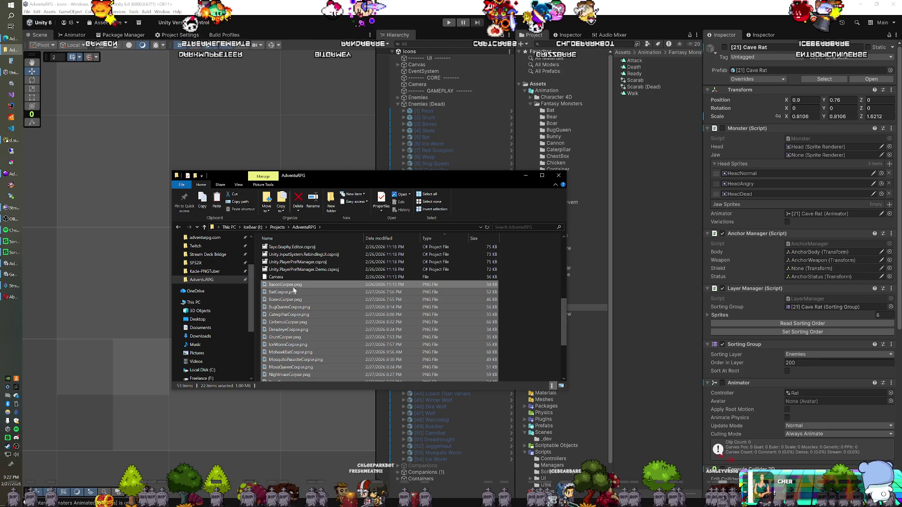
# Navigate to adventurpg.com/httpdocs/assets/icons/actions on the network share.
pyautogui.scroll(2, 210, 263)
pyautogui.click(206, 254)
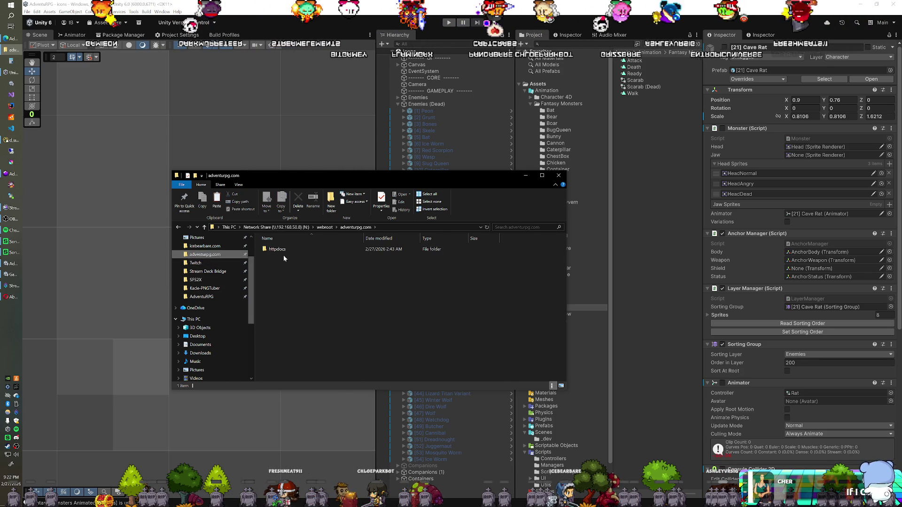
pyautogui.doubleClick(281, 271)
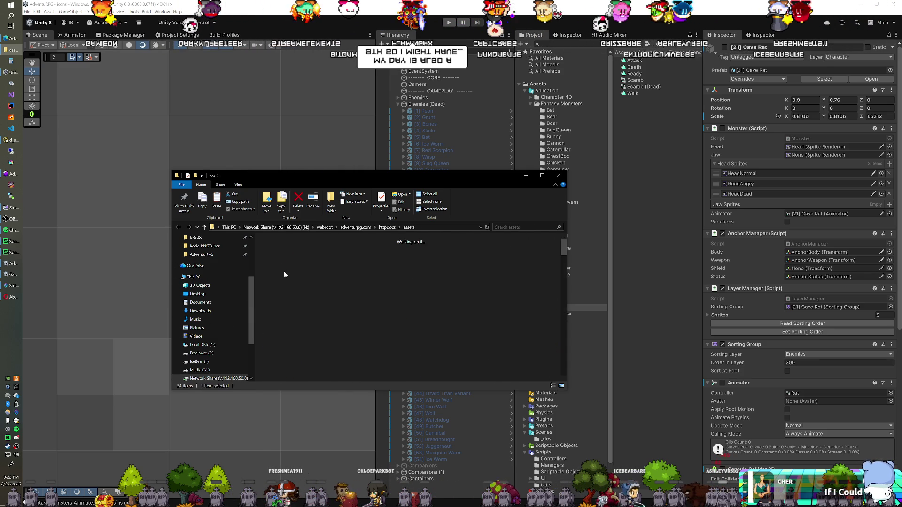
pyautogui.click(301, 252)
pyautogui.doubleClick(301, 253)
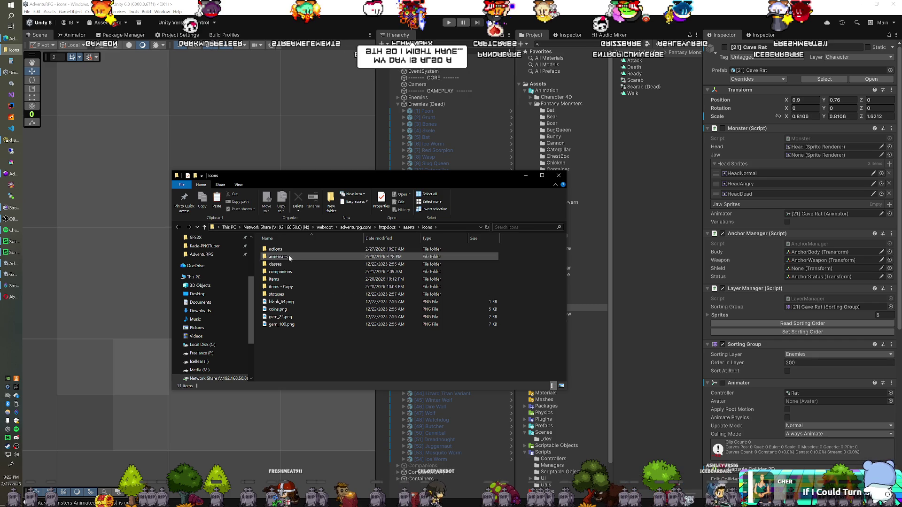
pyautogui.doubleClick(289, 256)
# Move the corpse PNGs into the actions folder, replacing the existing files.
pyautogui.moveTo(329, 290); pyautogui.dragTo(329, 291)
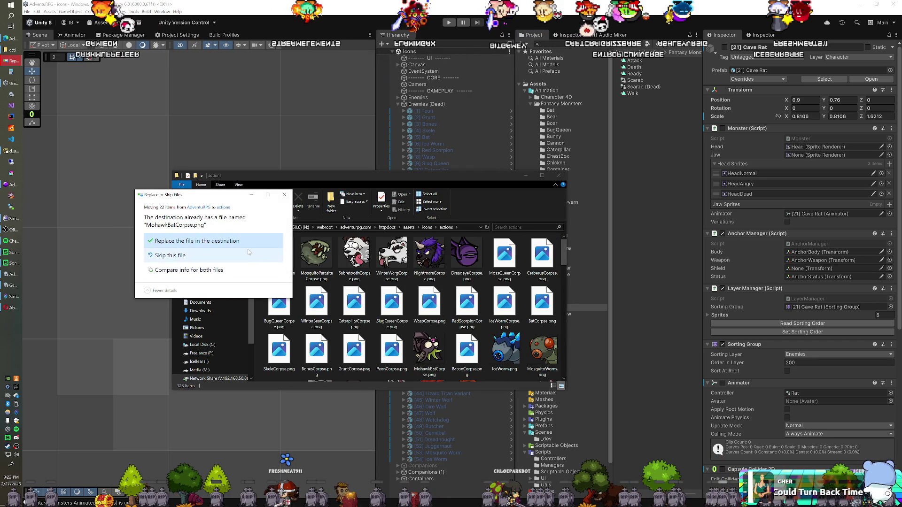
pyautogui.click(249, 254)
pyautogui.click(361, 280)
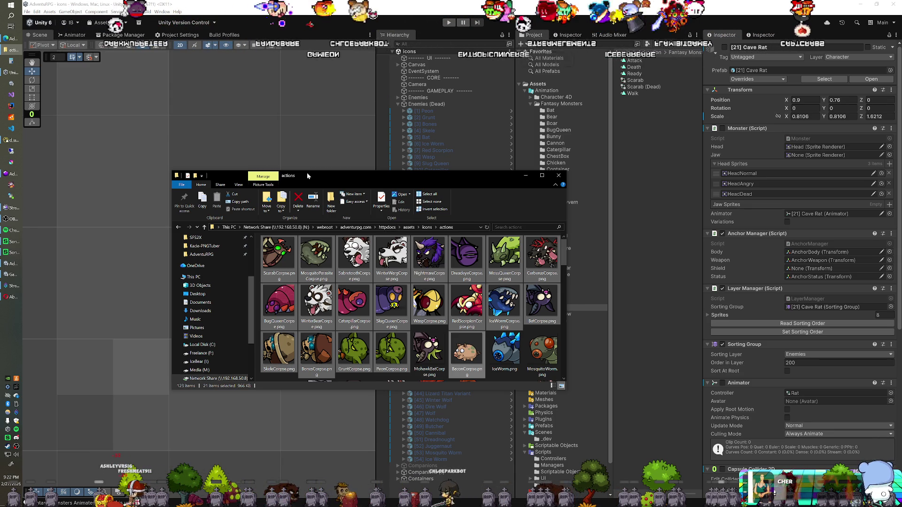
pyautogui.click(374, 20)
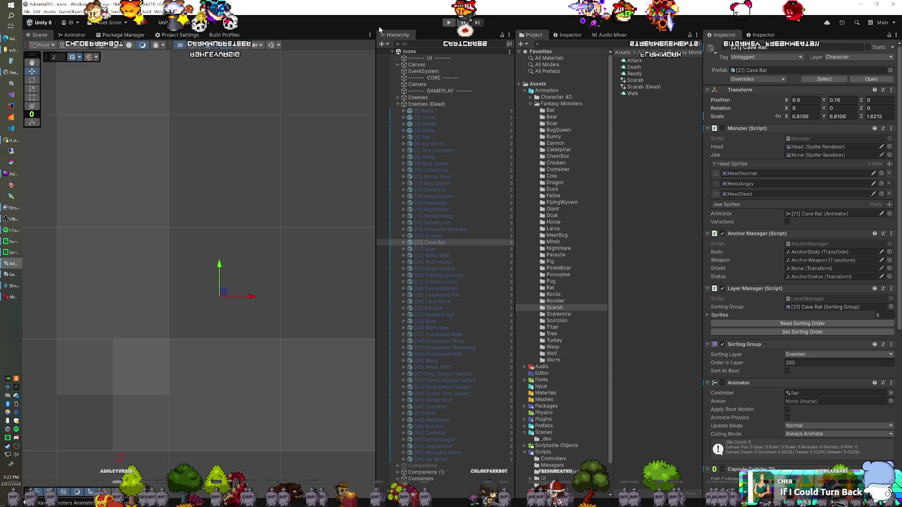
pyautogui.click(319, 69)
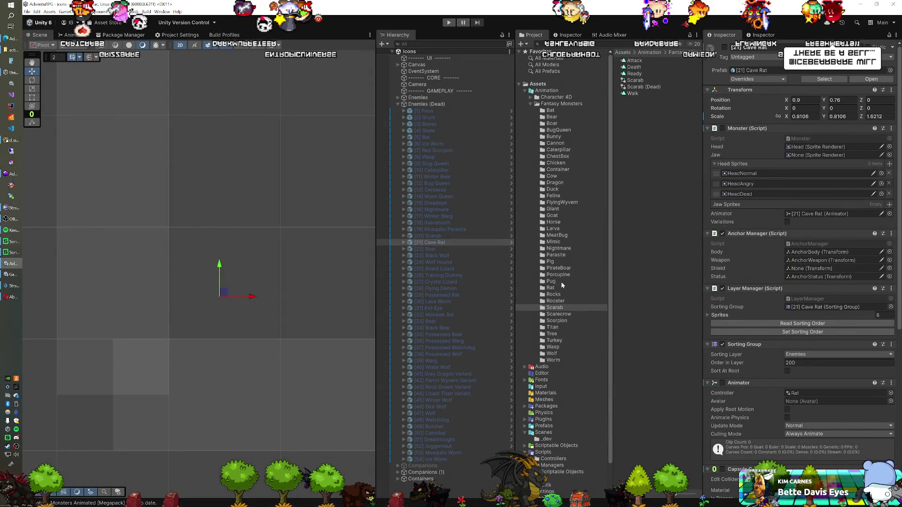
# Open the 2.login scene from the Scenes folder in the Project panel.
pyautogui.scroll(-3, 551, 339)
pyautogui.click(560, 401)
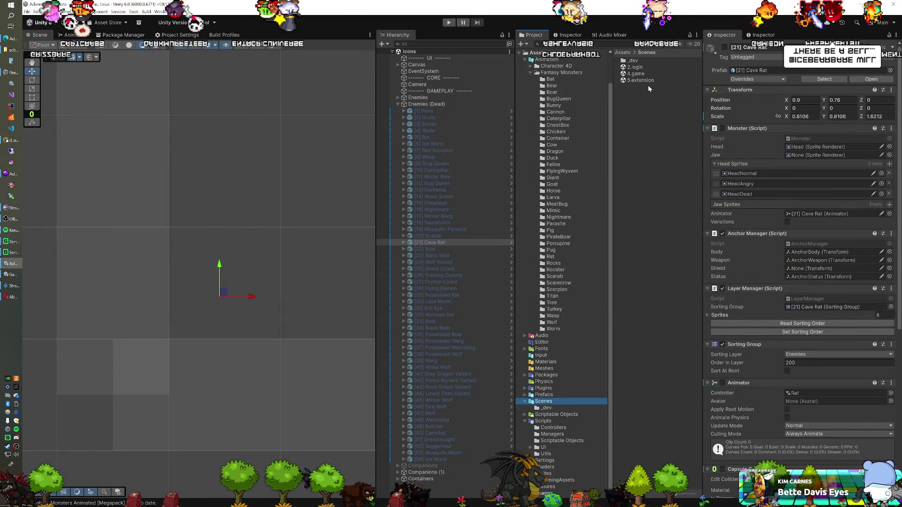
pyautogui.doubleClick(635, 68)
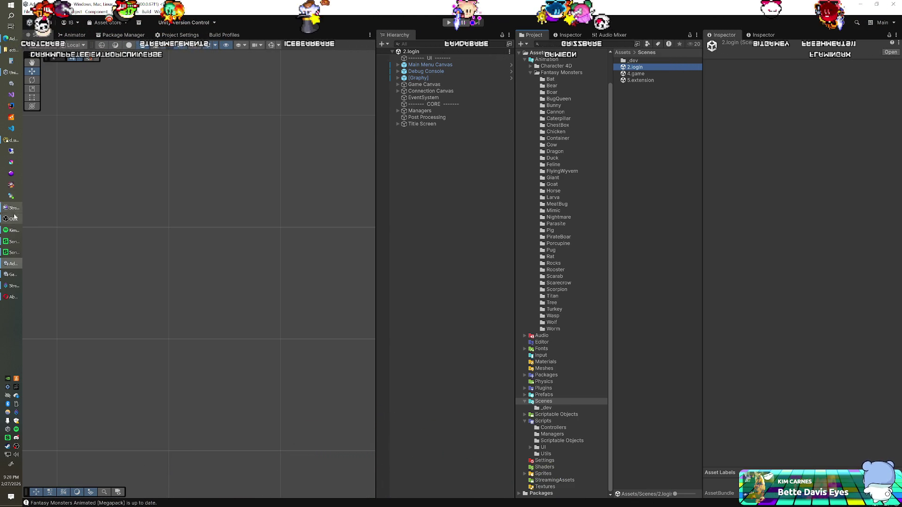
pyautogui.click(17, 141)
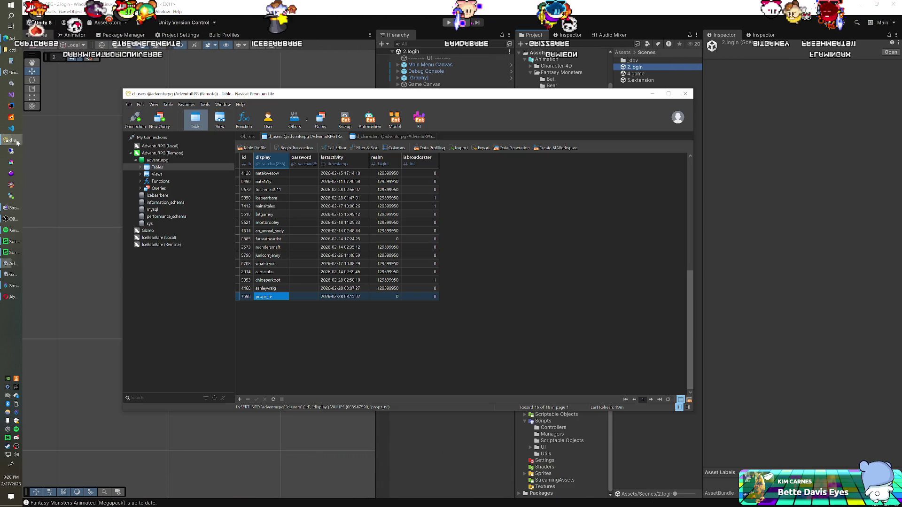
# Switch to the d_characters table and refresh its data twice with F5.
pyautogui.click(380, 137)
pyautogui.press('F5')
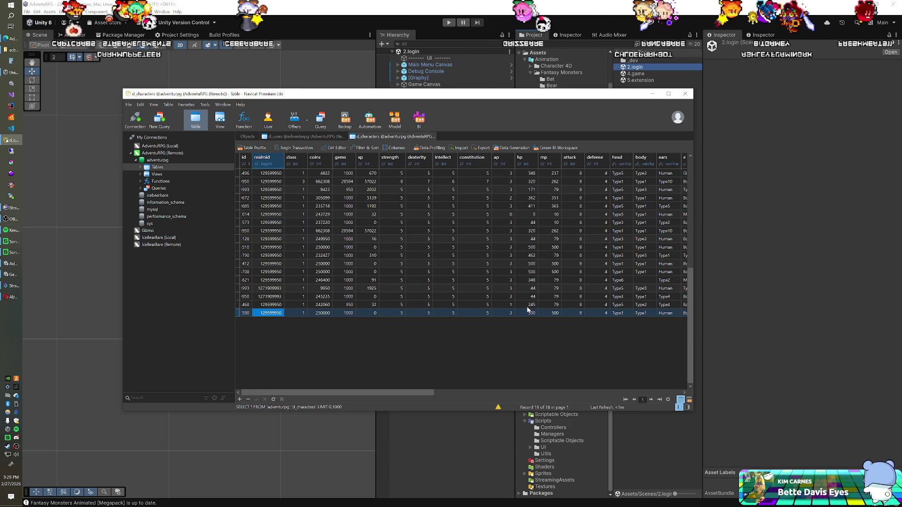
pyautogui.press('F5')
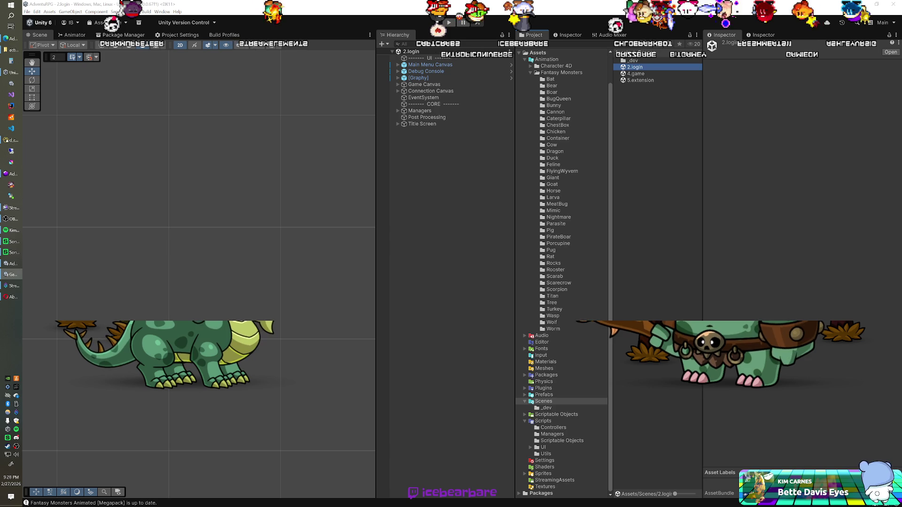
# Check the Server Manager settings under Managers, then play the 2.login scene to test the server connection.
pyautogui.click(398, 110)
pyautogui.click(432, 130)
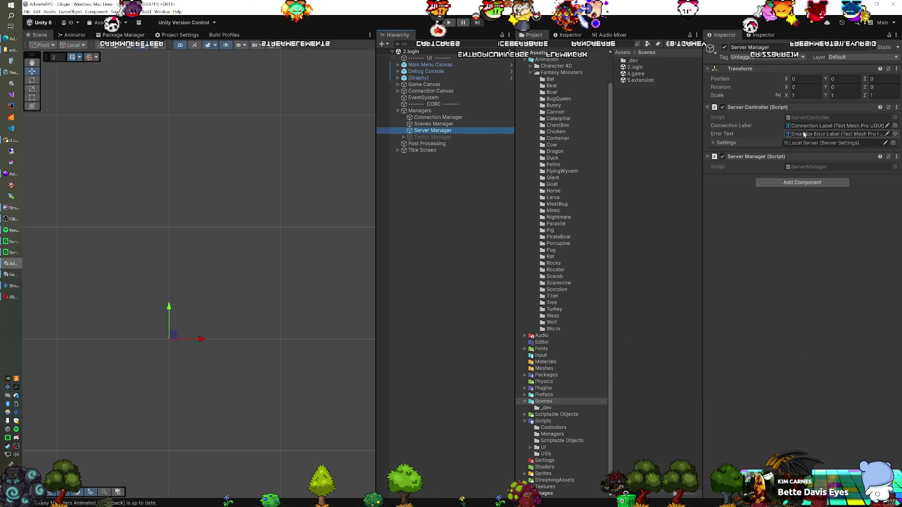
pyautogui.click(449, 22)
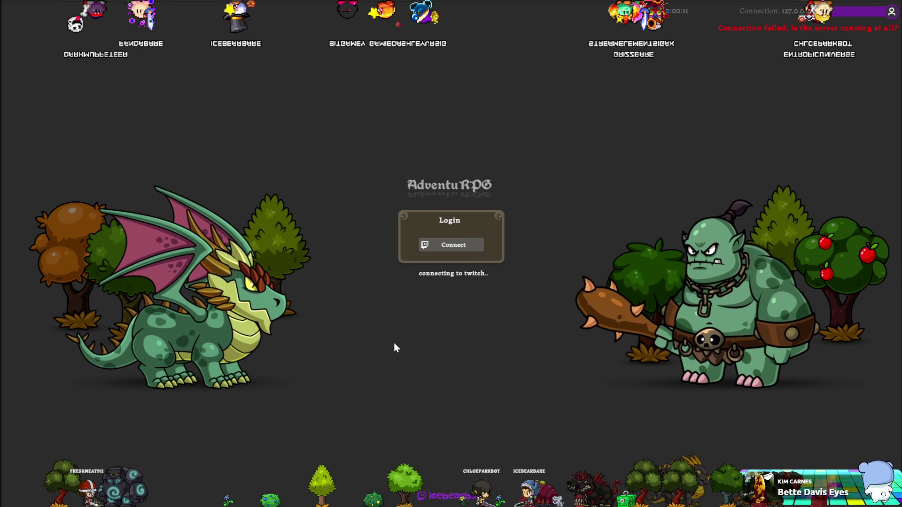
# Stop the 2.login play session and play it again with the SmartFoxServer console running.
pyautogui.hotkey('ctrl', 'p')
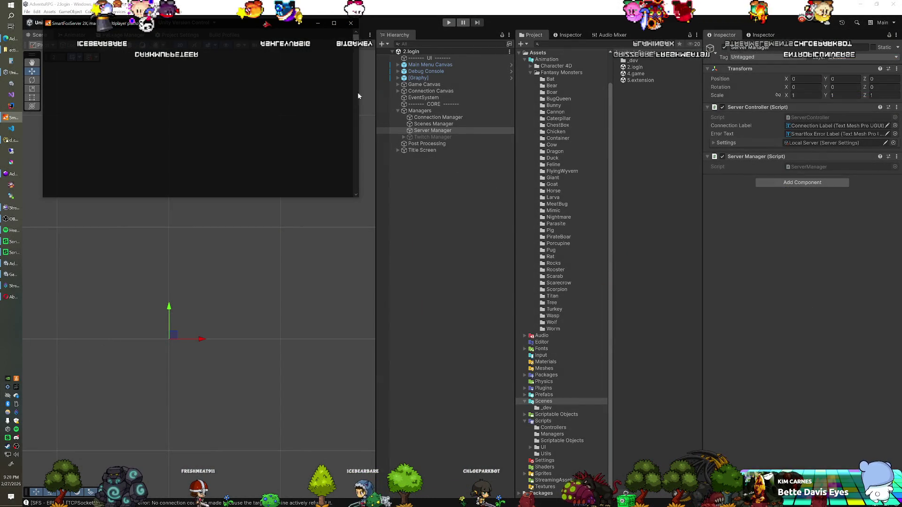
pyautogui.click(387, 17)
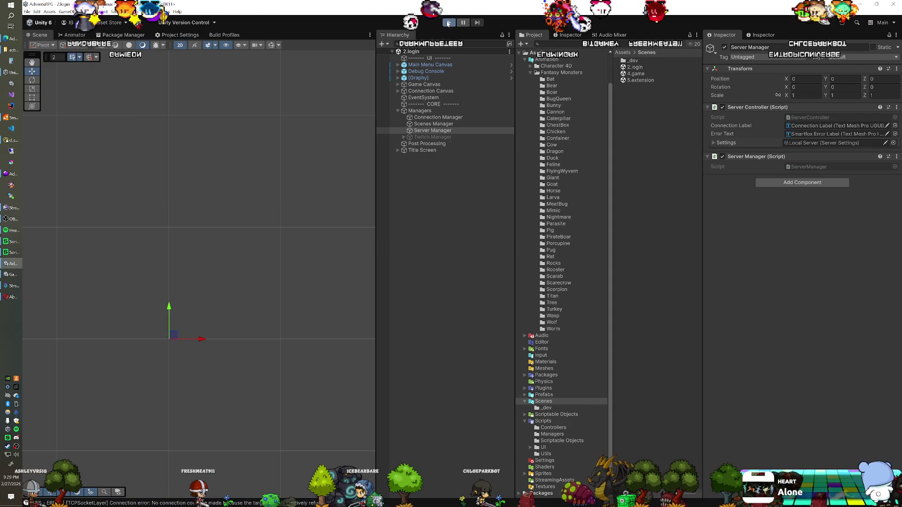
pyautogui.click(447, 23)
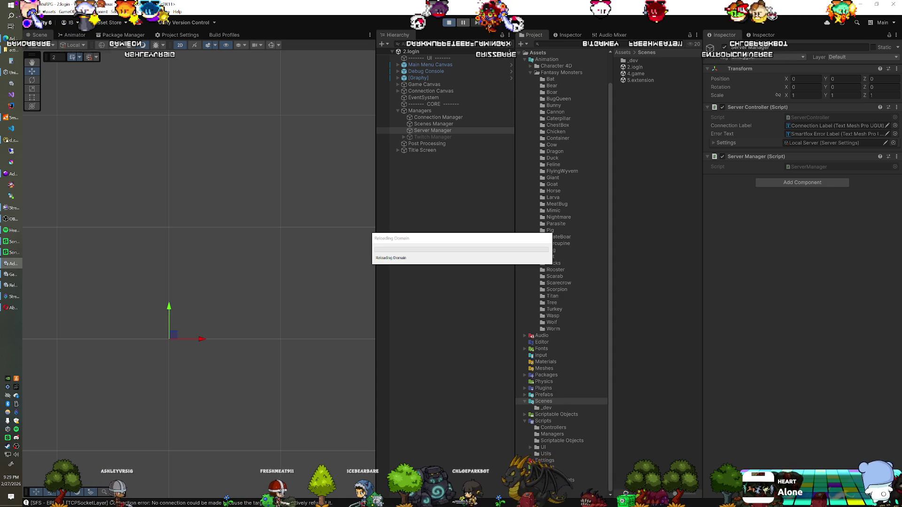